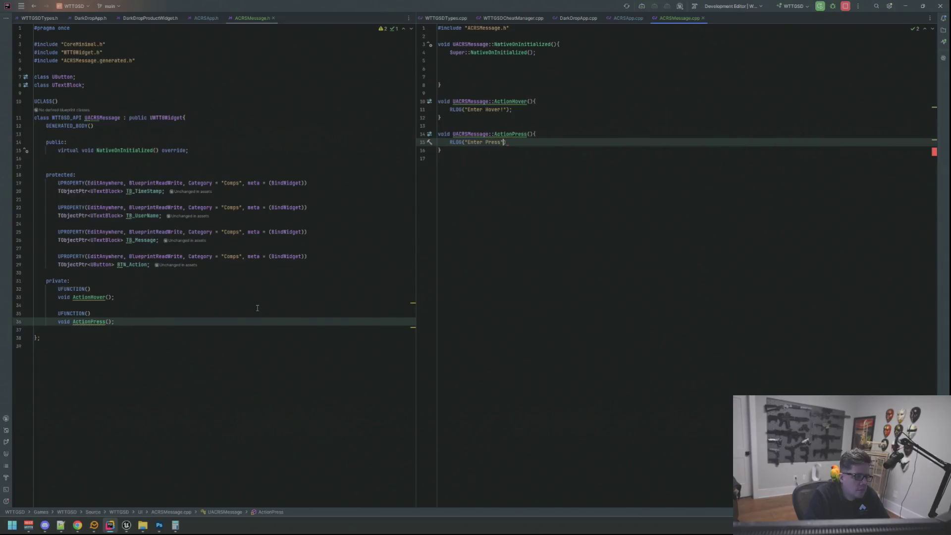
- Bind BTN_Action->OnHovered to ThisClass::ActionHover with AddDynamic in NativeOnInitialized
key("Up")
key("Up")
key("Up")
key("Up")
key("Up")
key("Up")
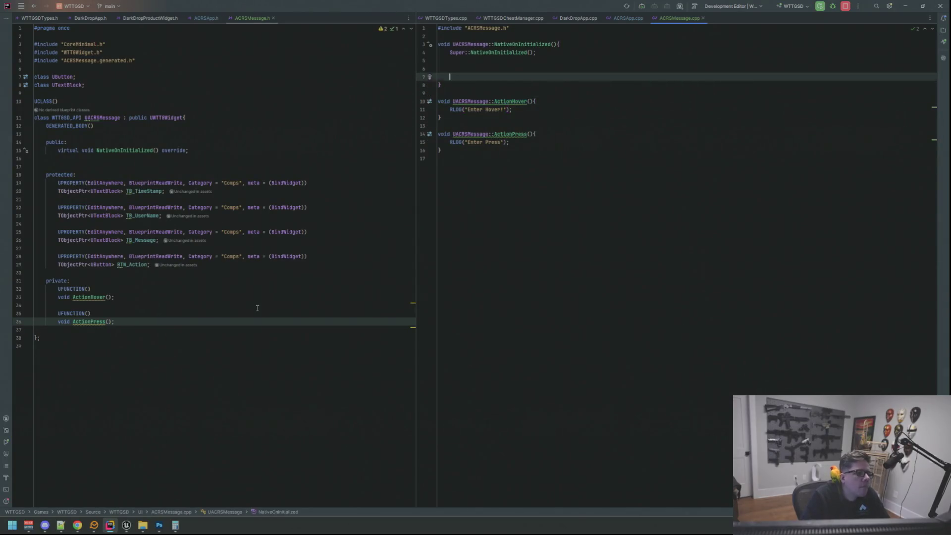
type("BTN_")
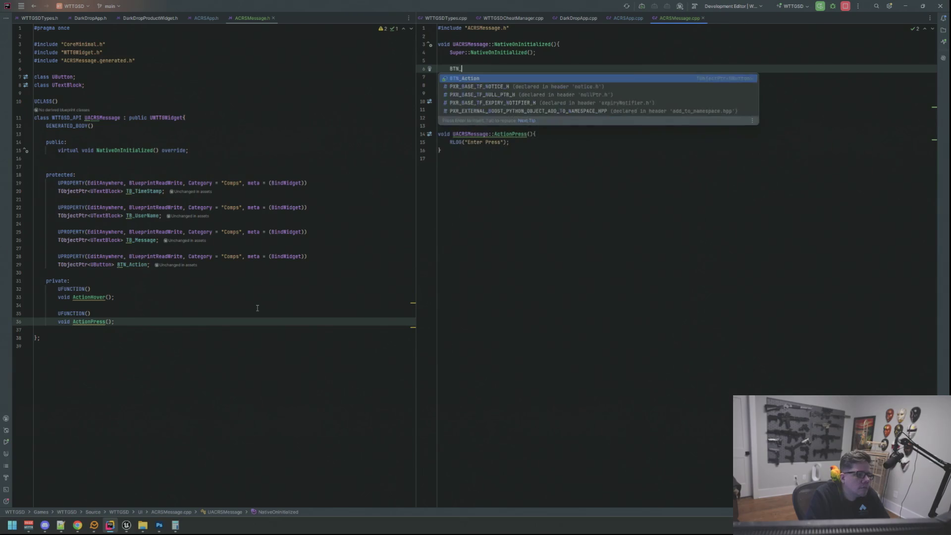
type("Action->OnHov")
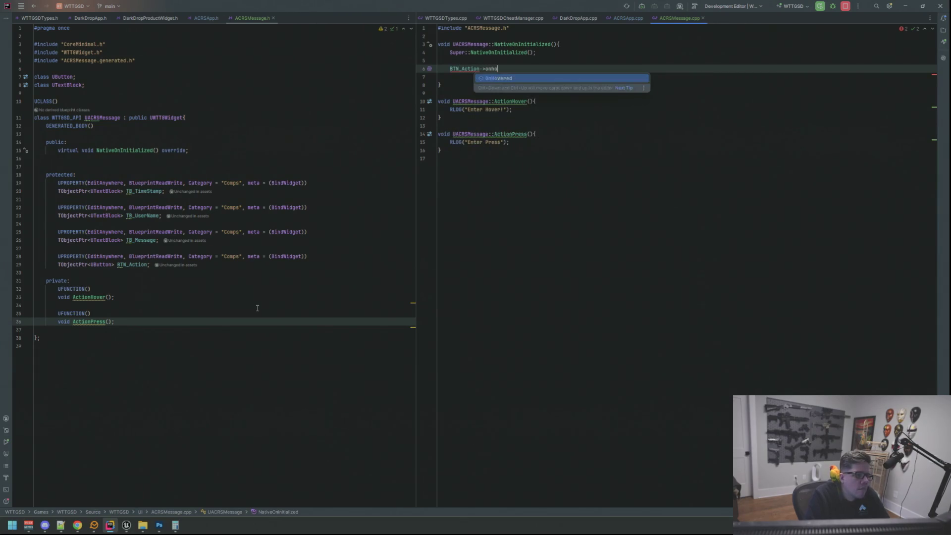
key("Return")
type(".add")
key("Down")
key("Down")
key("Return")
type("this, &ThisCl")
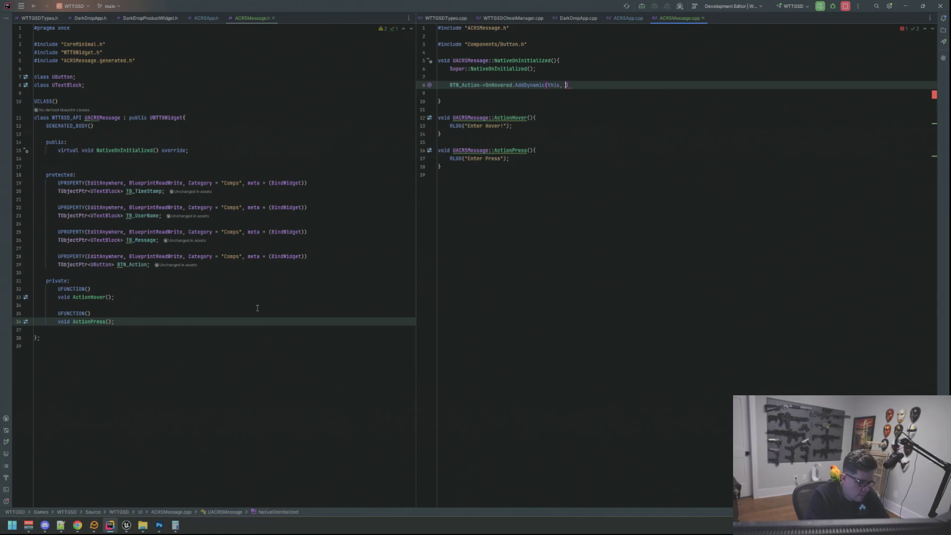
key("Return")
type("::Act")
key("Return")
key("BackSpace")
key("BackSpace")
key("BackSpace")
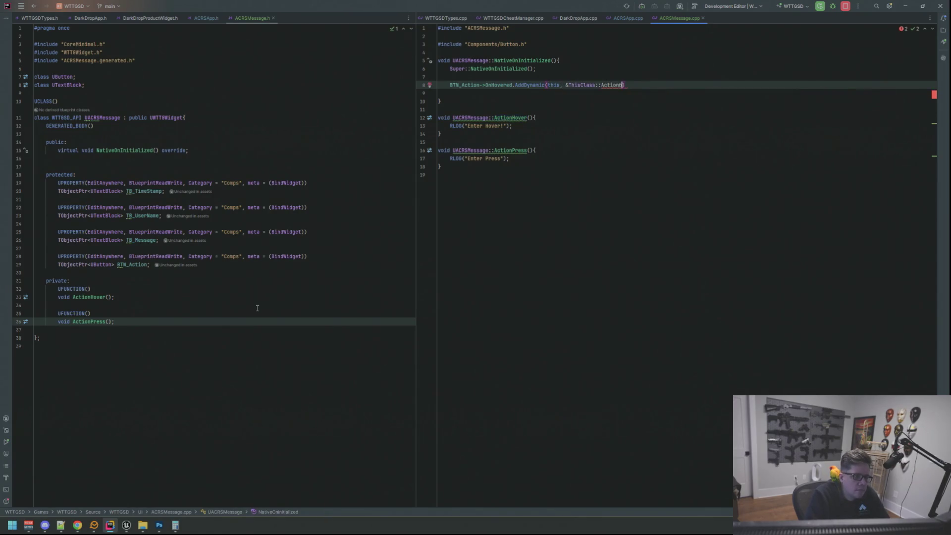
type("ActionHov")
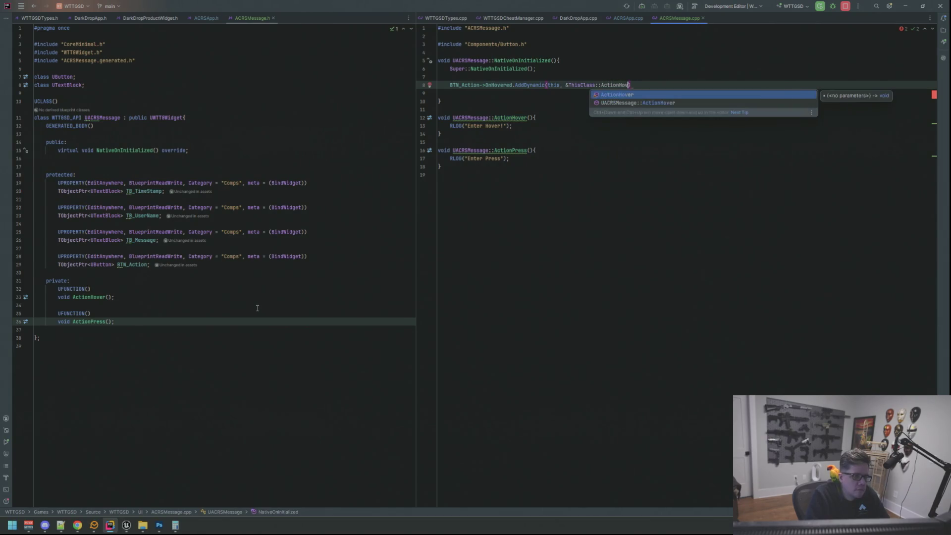
key("Return")
key("Return")
- Bind BTN_Action->OnPressed to ThisClass::ActionPress with AddDynamic on the next line
type("BTN_Action-")
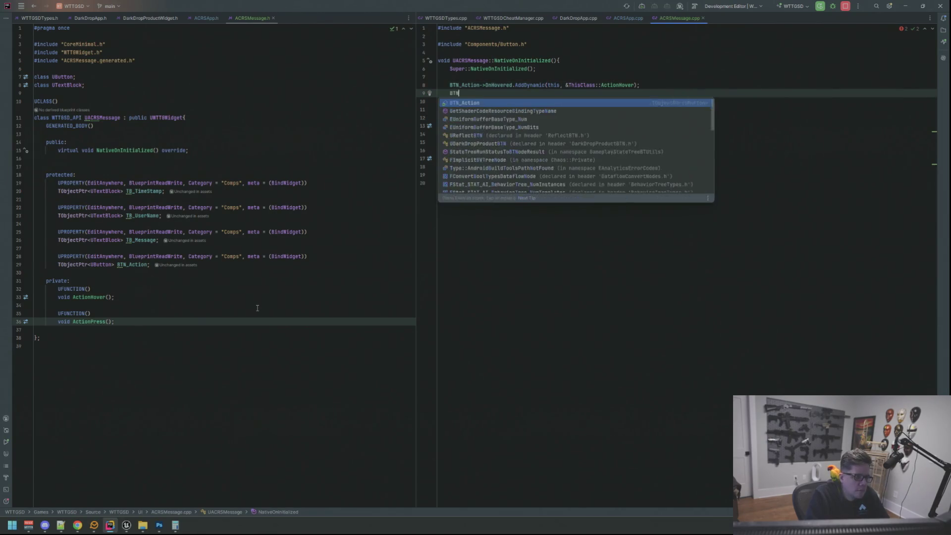
type(">OnPr")
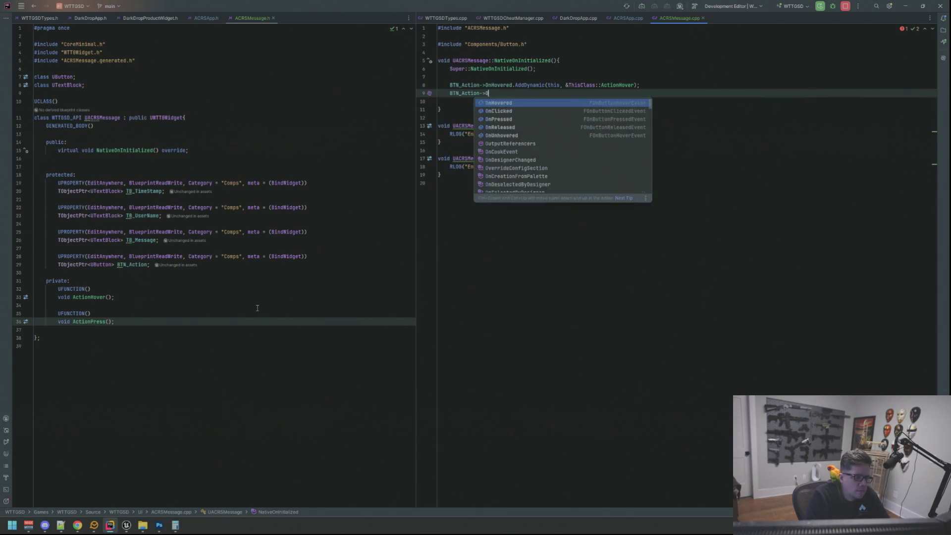
key("Return")
type(".addD")
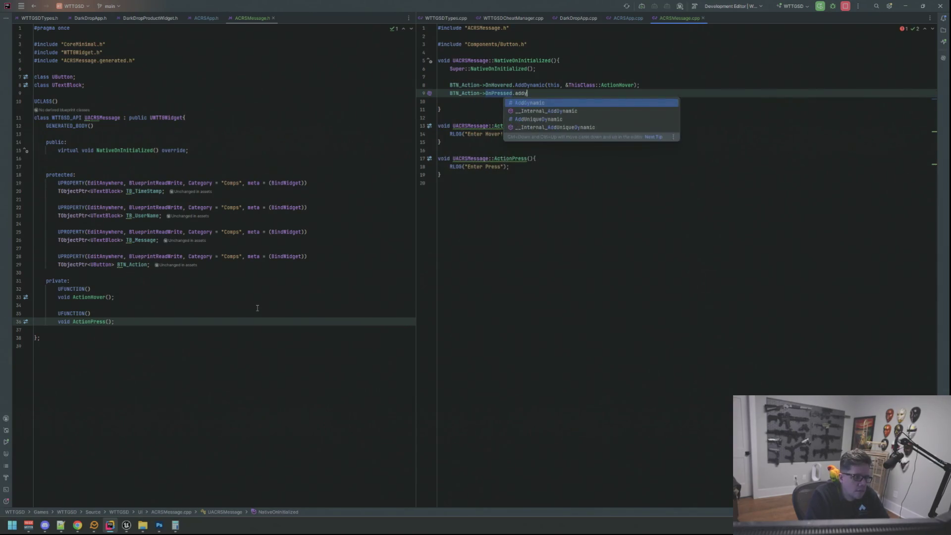
key("Return")
type("his, &T")
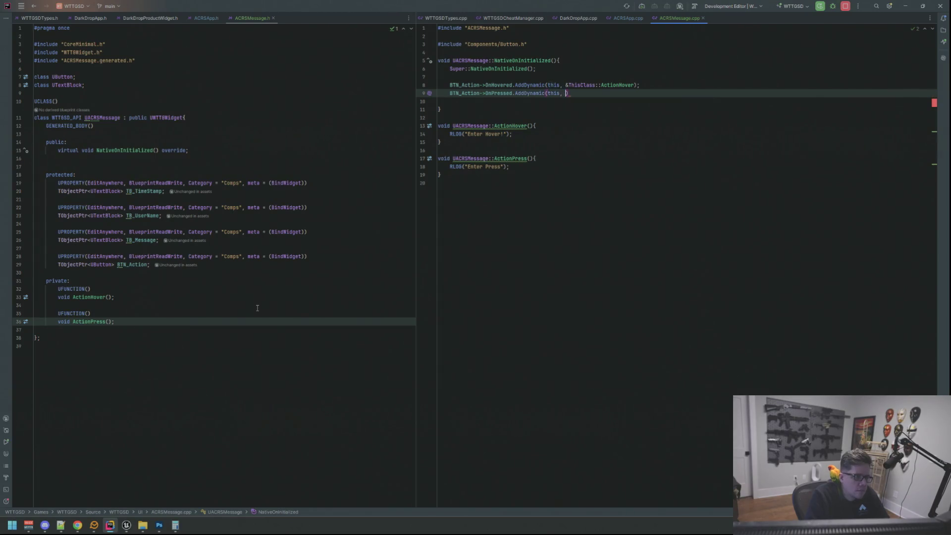
type("his")
key("Return")
type("::")
type("Actionpre")
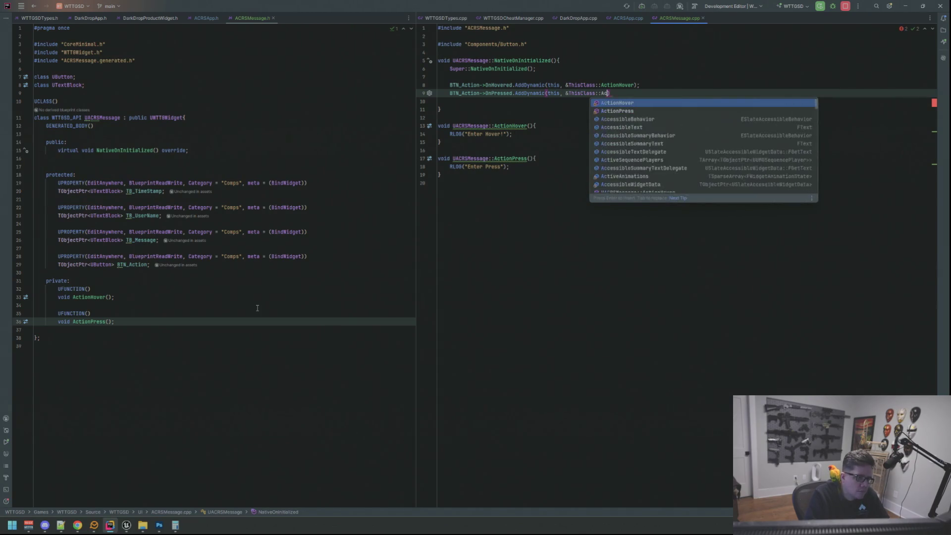
key("Return")
type(";")
key("Return")
- Delete the extra blank line left below the two bindings
key("Down")
key("Down")
key("Down")
key("Up")
key("Up")
key("Up")
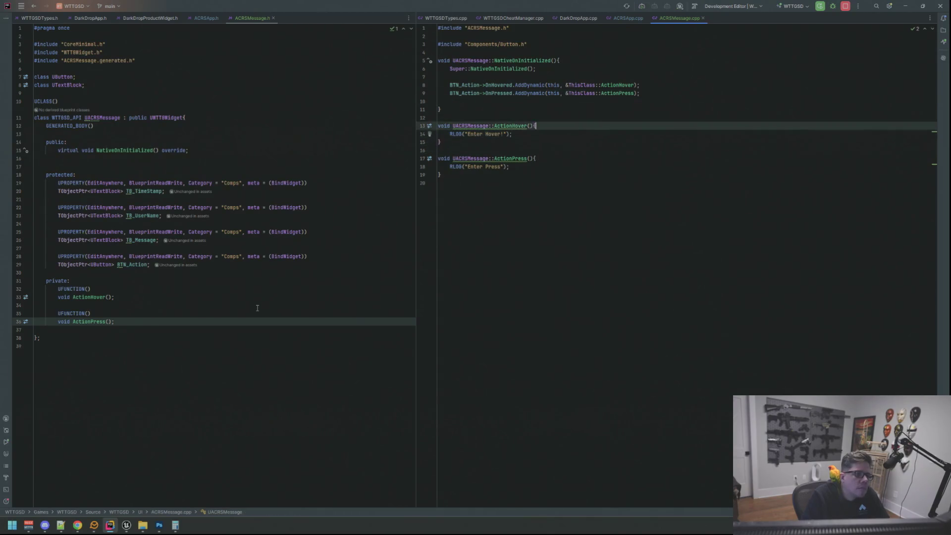
key("shift+Home")
key("BackSpace")
key("BackSpace")
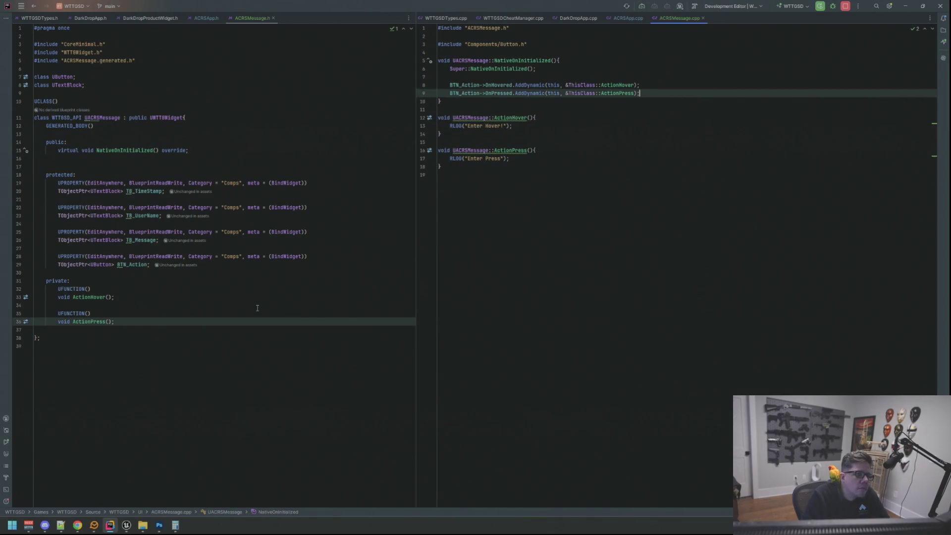
key("Down")
key("Down")
key("Down")
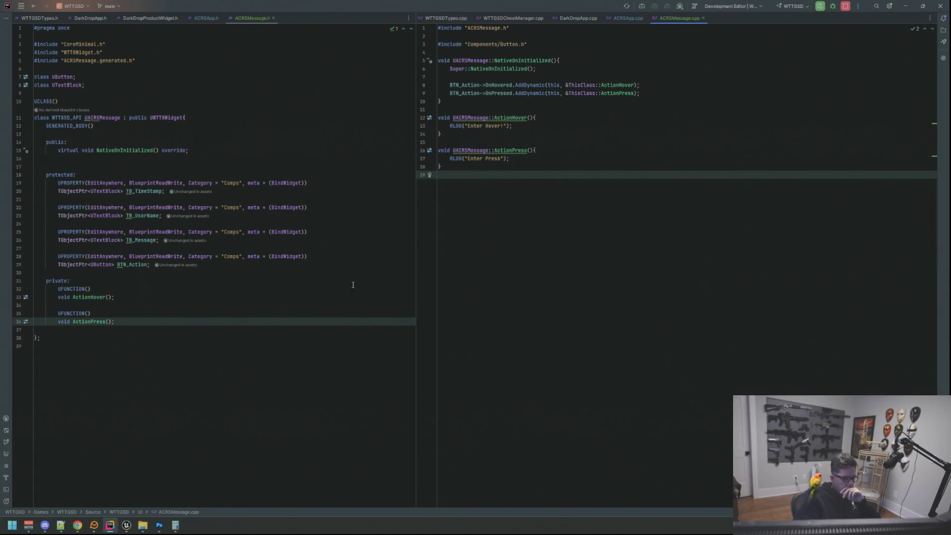
- Trigger a Live Coding recompile with Ctrl+Alt+F11 and review the compile log
key("ctrl+alt+F11")
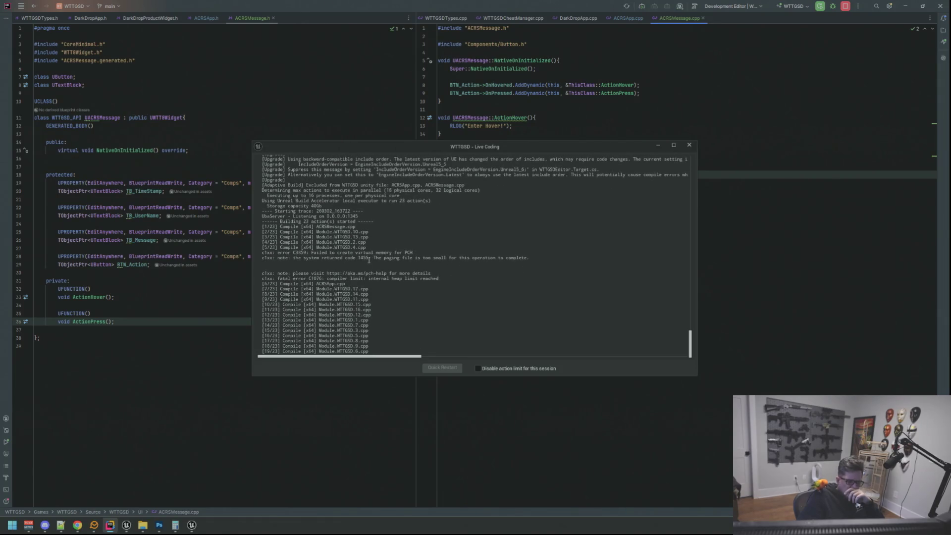
scroll(345, 259, "up", 1)
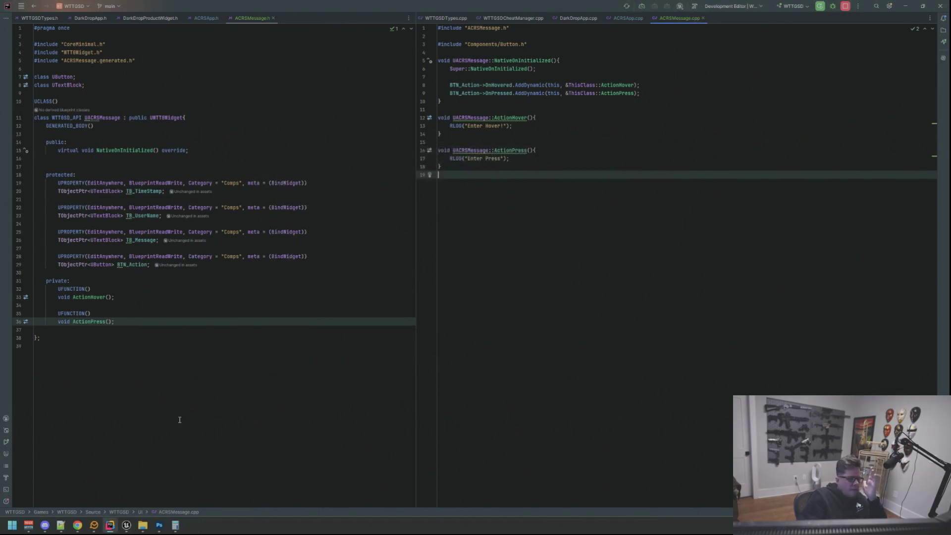
- Close the widget editor, Unreal Editor and Rider, and clear the desktop
mouse_move(130, 523)
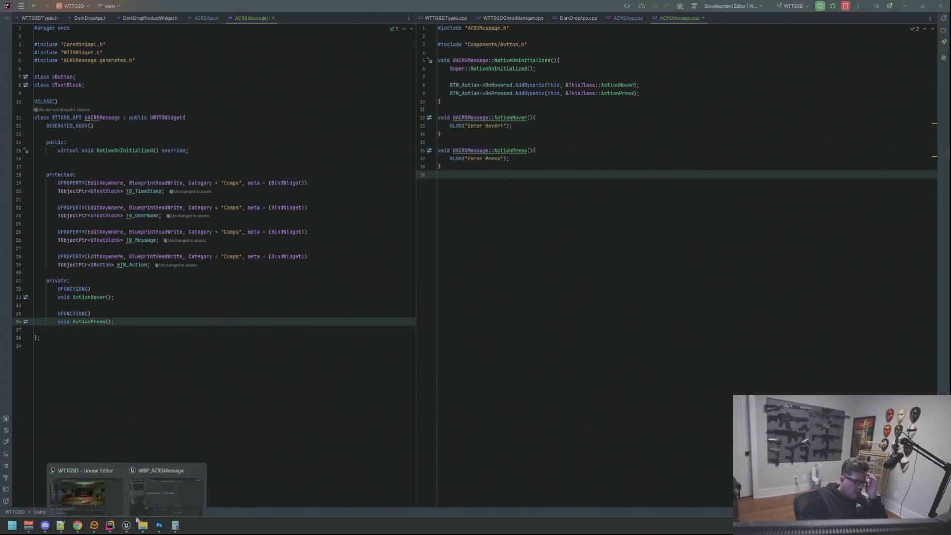
left_click(159, 490)
left_click(941, 5)
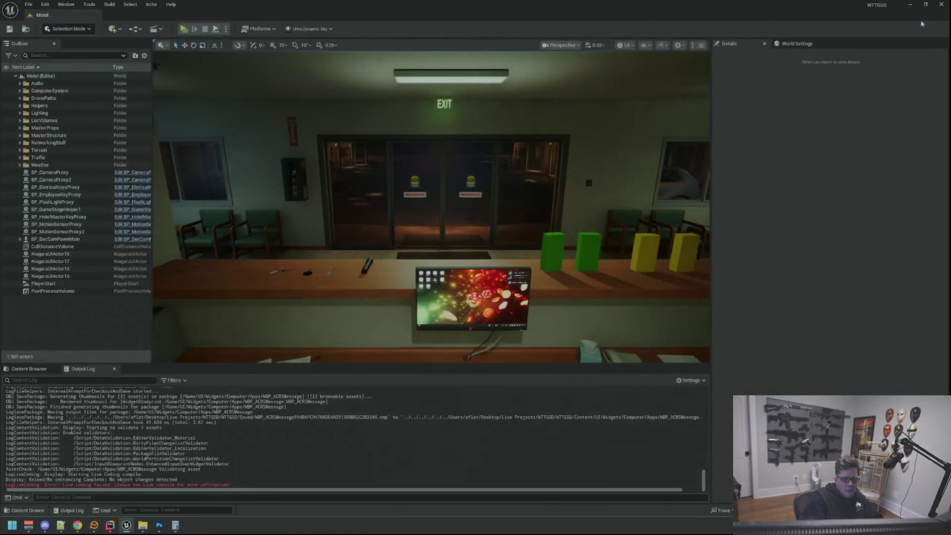
left_click(941, 5)
left_click(940, 6)
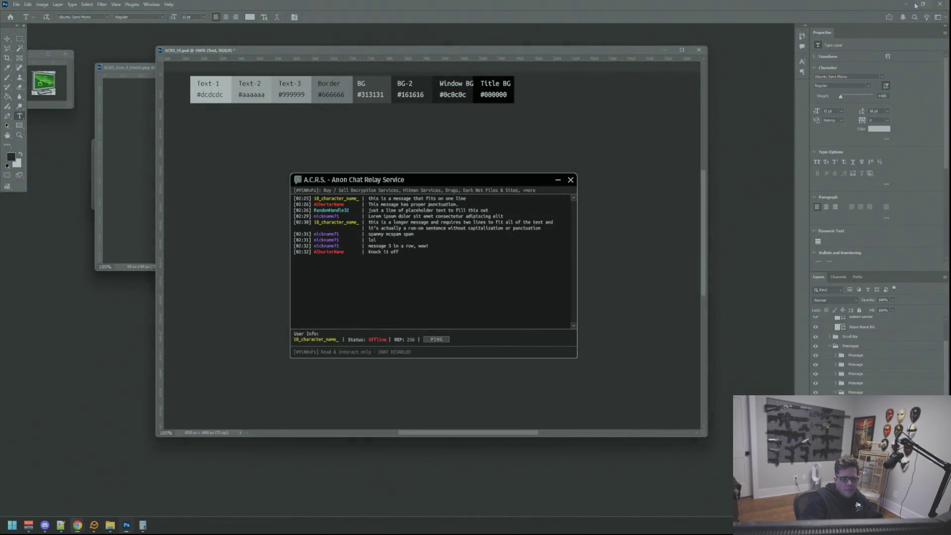
left_click(127, 525)
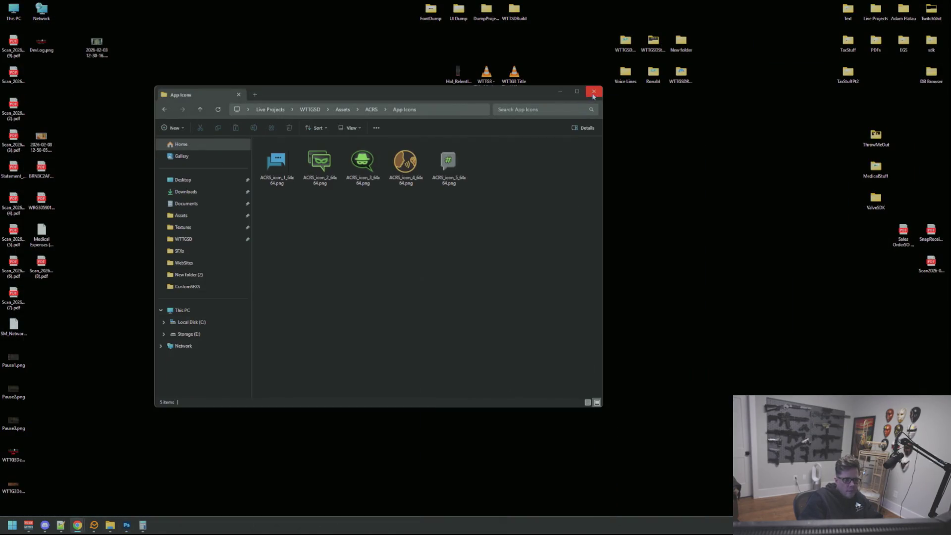
left_click(594, 91)
- Commit the changed files in GitHub Desktop with message 'qqq' and push to origin
key("super")
type("gi")
key("Return")
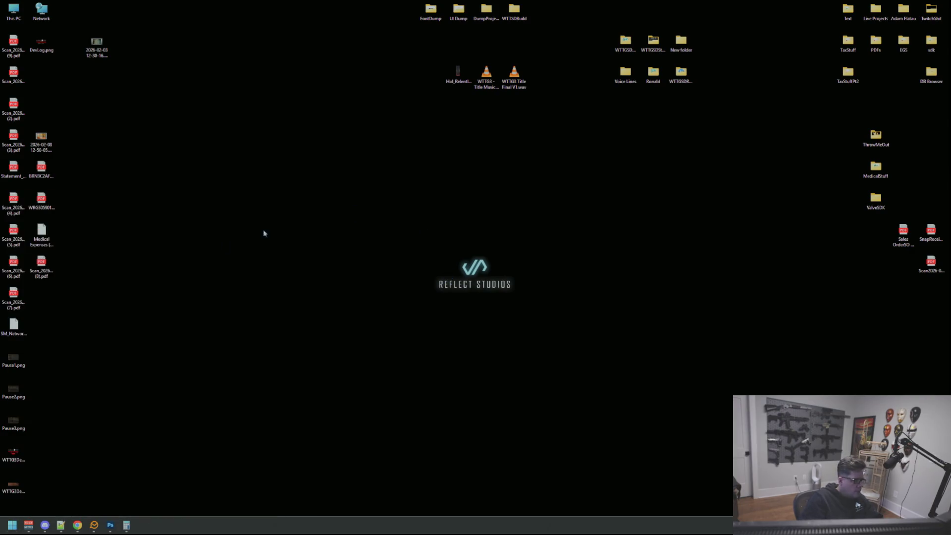
type("qqq")
left_click(195, 461)
left_click(424, 79)
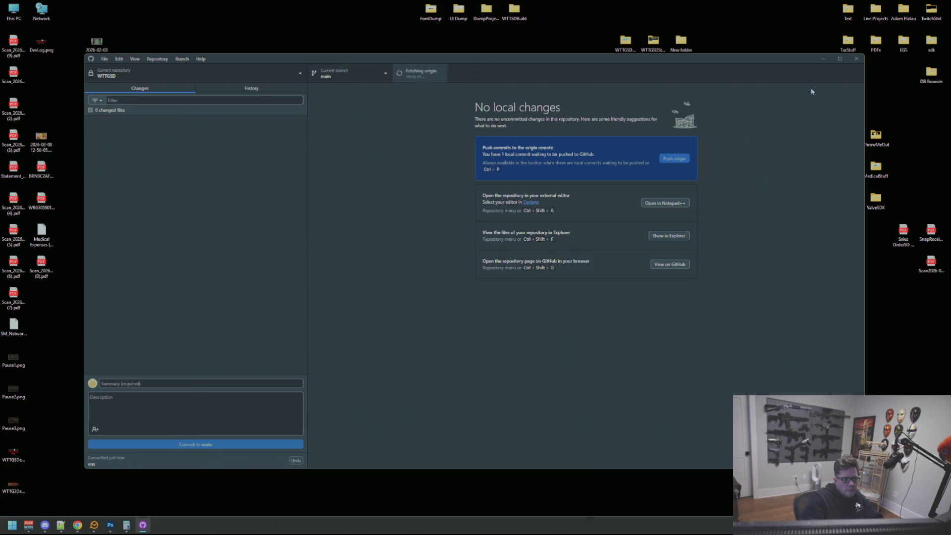
left_click(856, 59)
- Relaunch JetBrains Rider from the Start search
key("super")
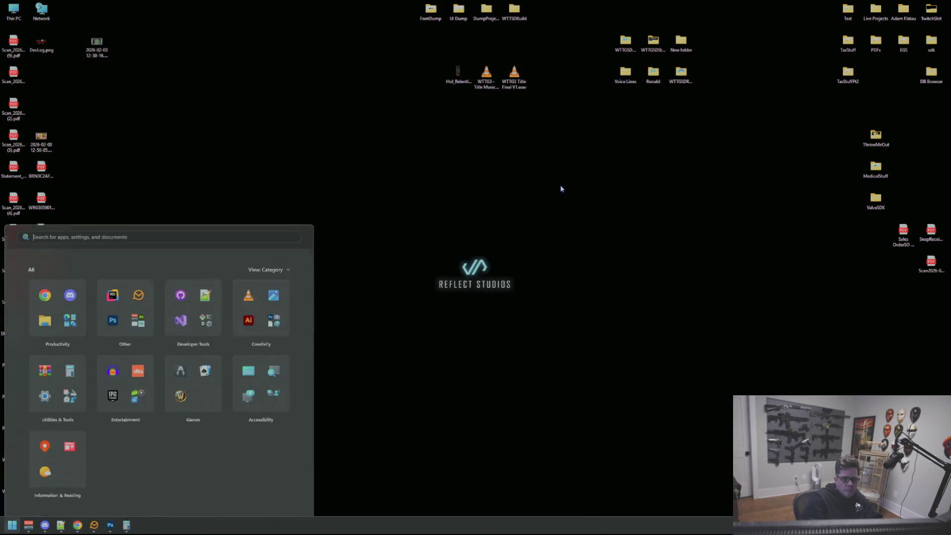
type("rid")
key("Return")
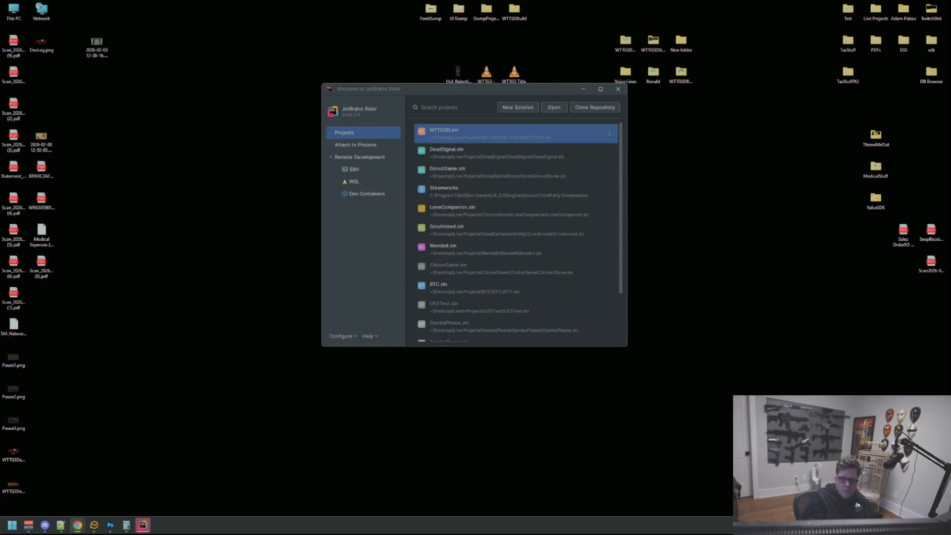
- Open WTTGSD.sln and place the caret in ACRSMessage.h and ACRSMessage.cpp
left_click(462, 132)
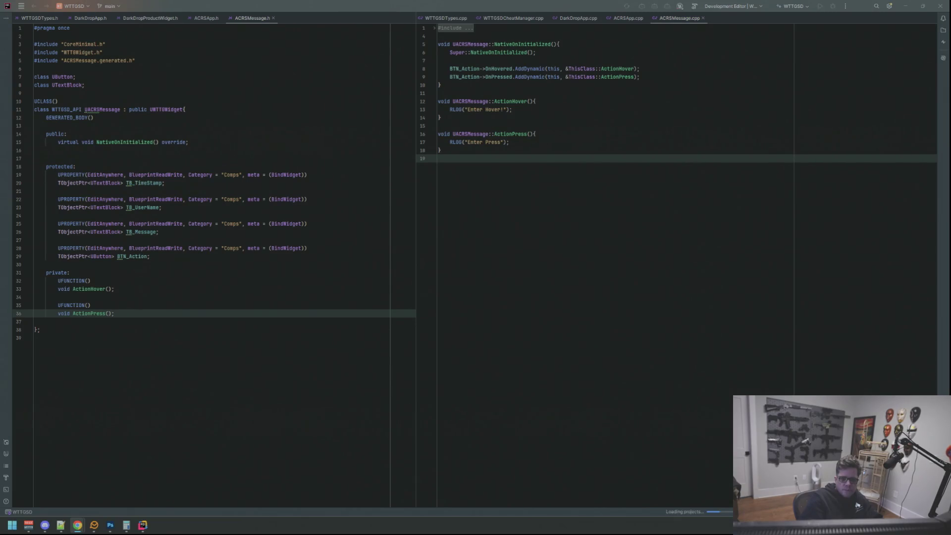
left_click(652, 174)
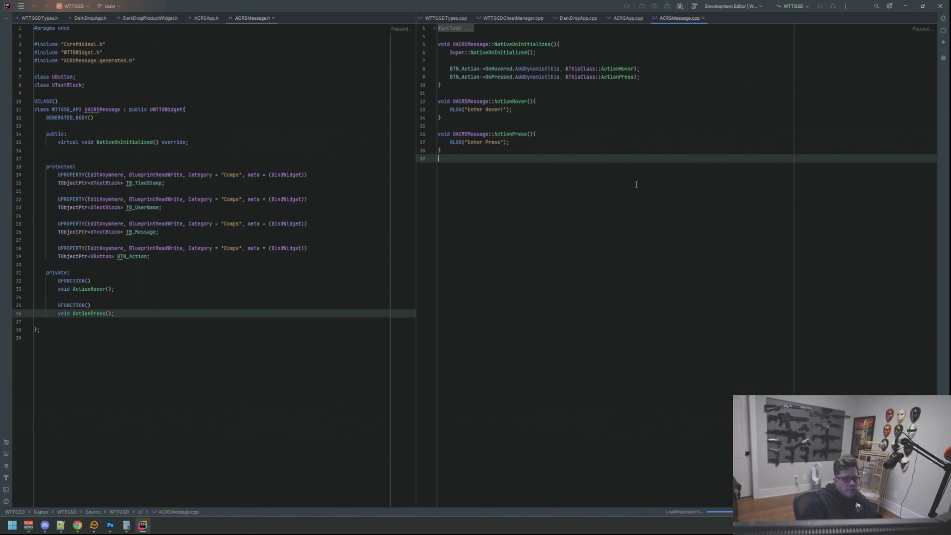
key("alt+Tab")
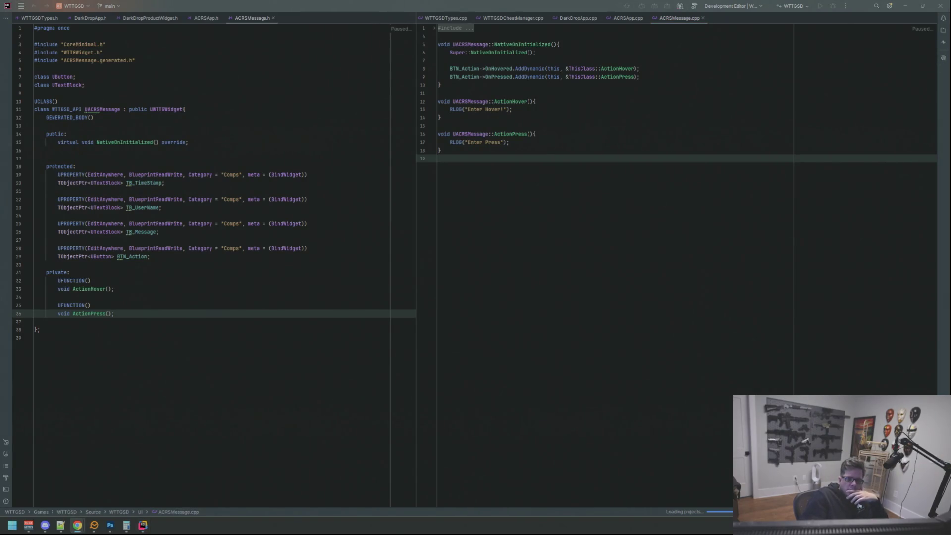
left_click(668, 170)
left_click(368, 161)
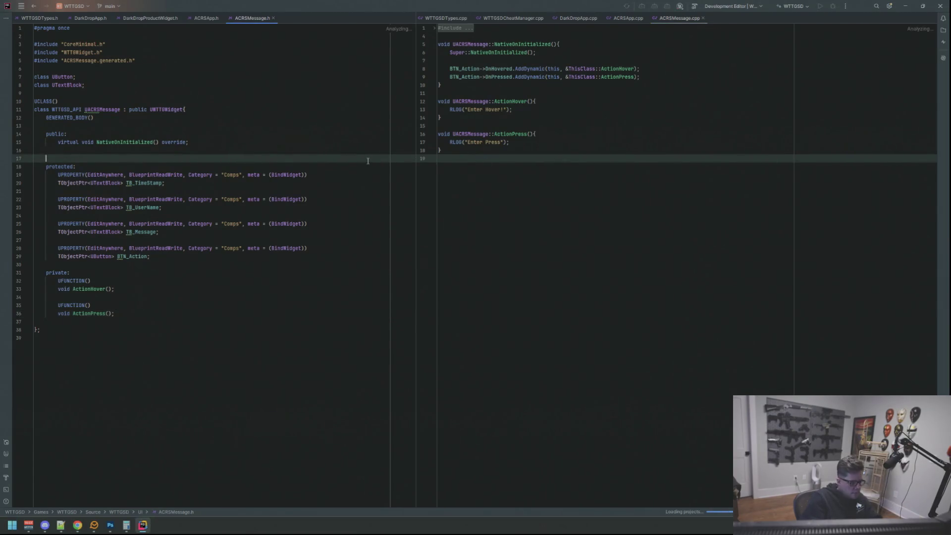
left_click(525, 133)
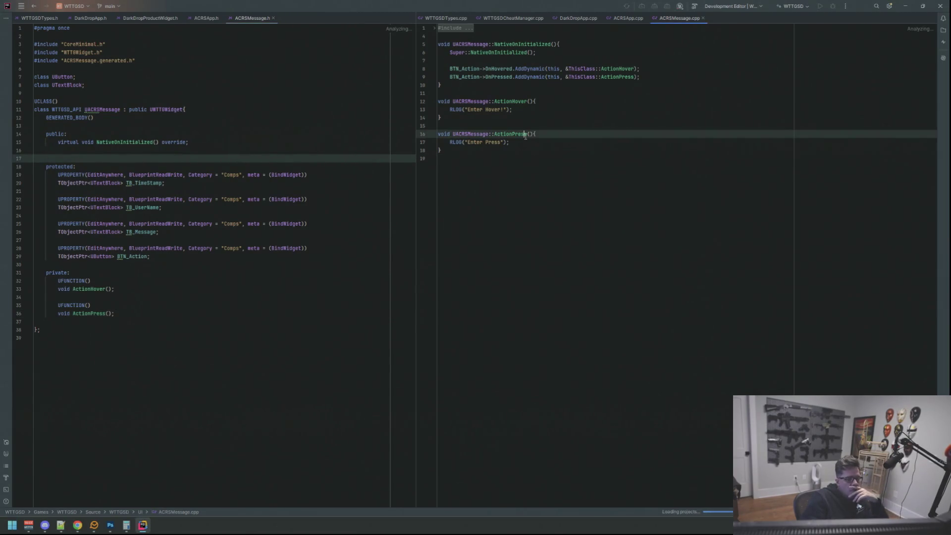
left_click(531, 158)
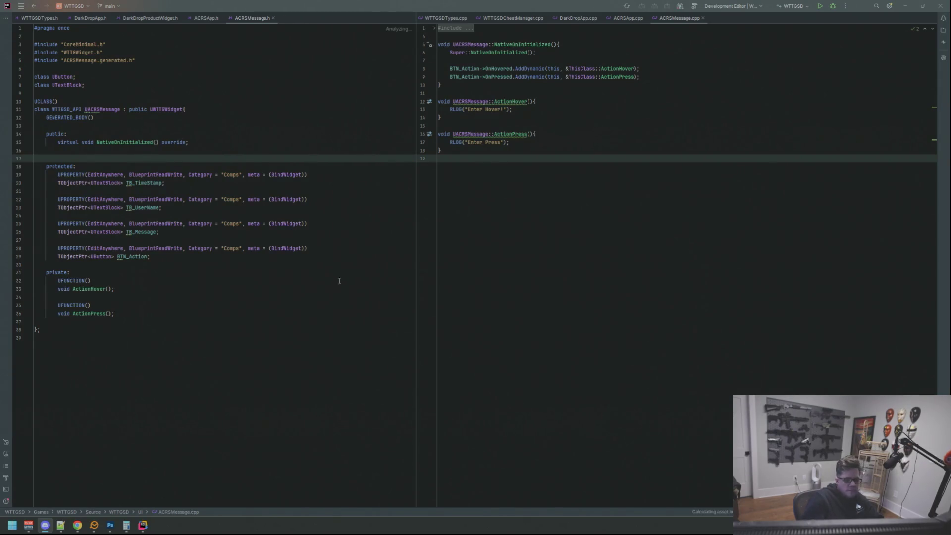
- Start building the WTTGSD project from the Rider toolbar
left_click(477, 290)
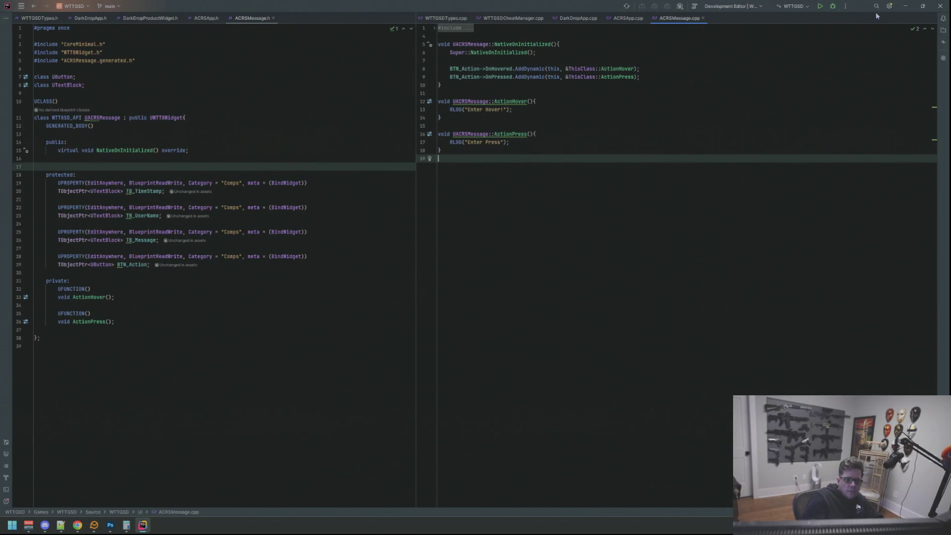
left_click(820, 6)
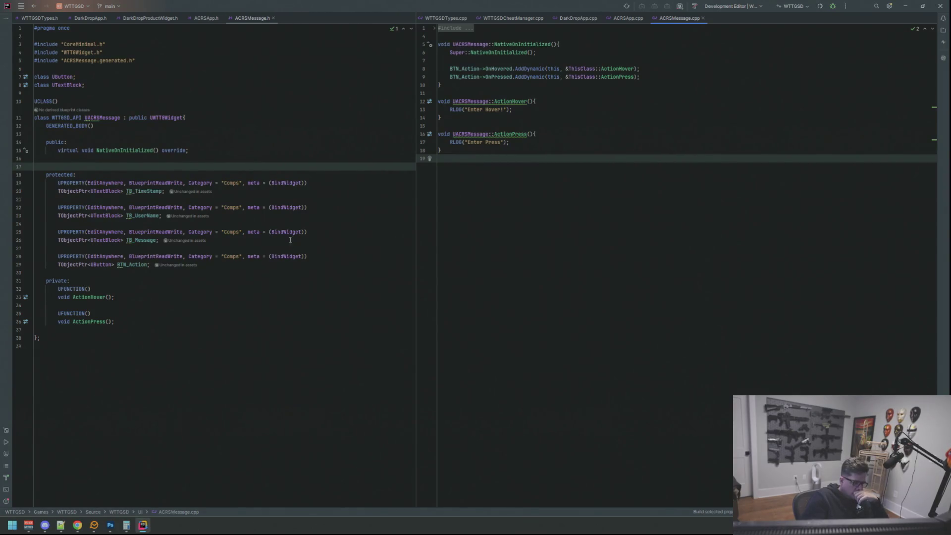
left_click(126, 525)
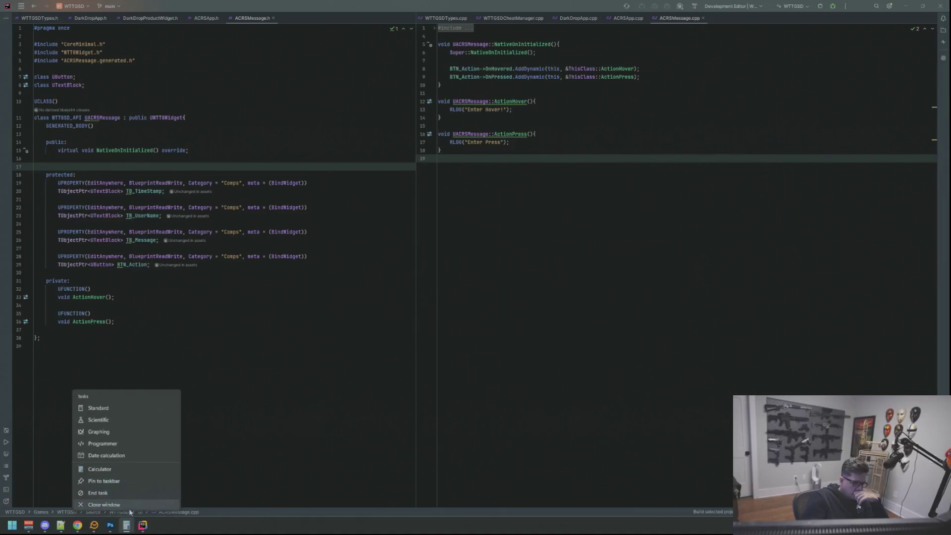
- Dismiss the build popup once the WTTGSD build succeeds
left_click(238, 359)
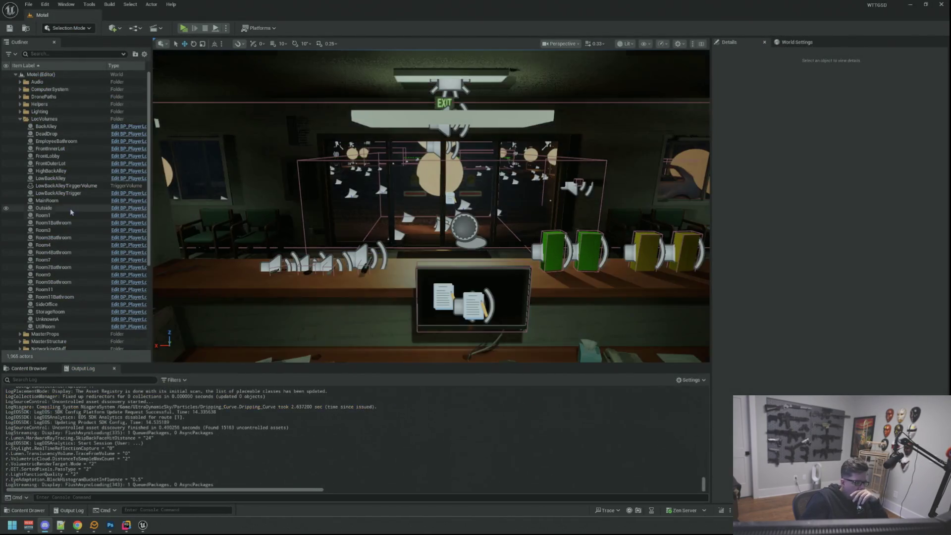
- In play mode, walk through the storage room door and sit at the desk computer
left_click(21, 121)
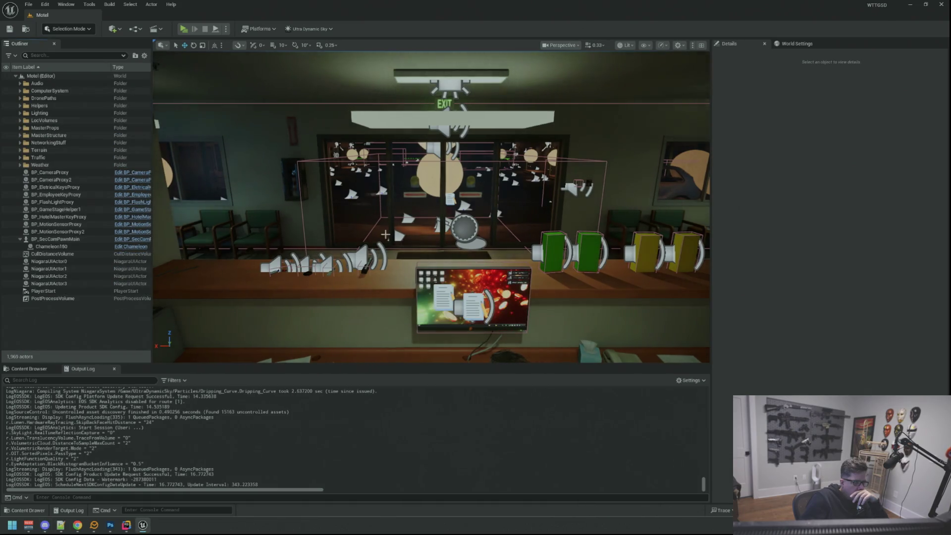
scroll(431, 207, "down", 5)
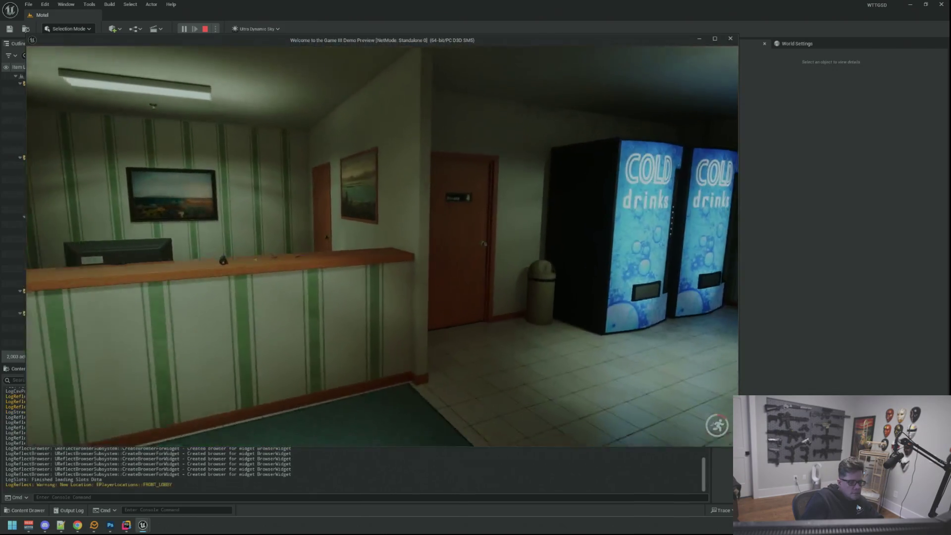
key("w")
left_click(382, 247)
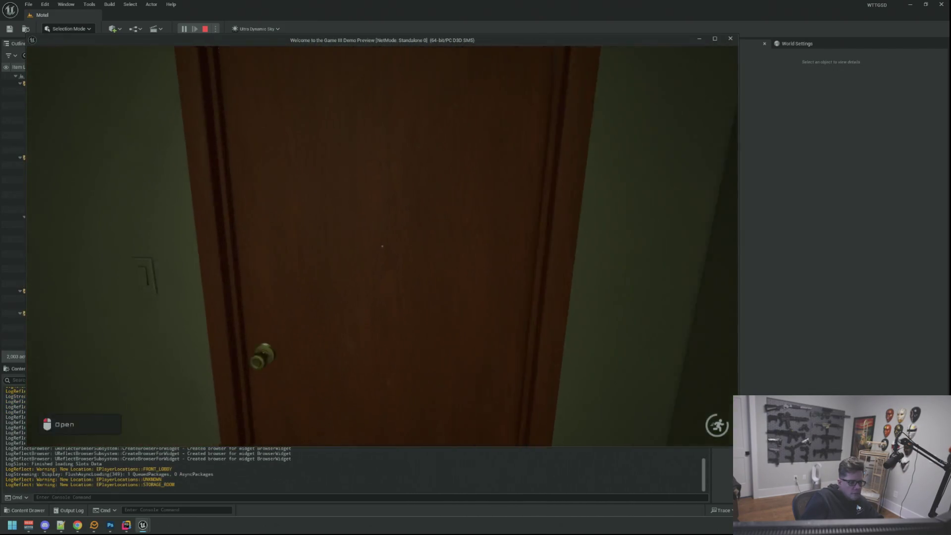
left_click(382, 246)
key("w")
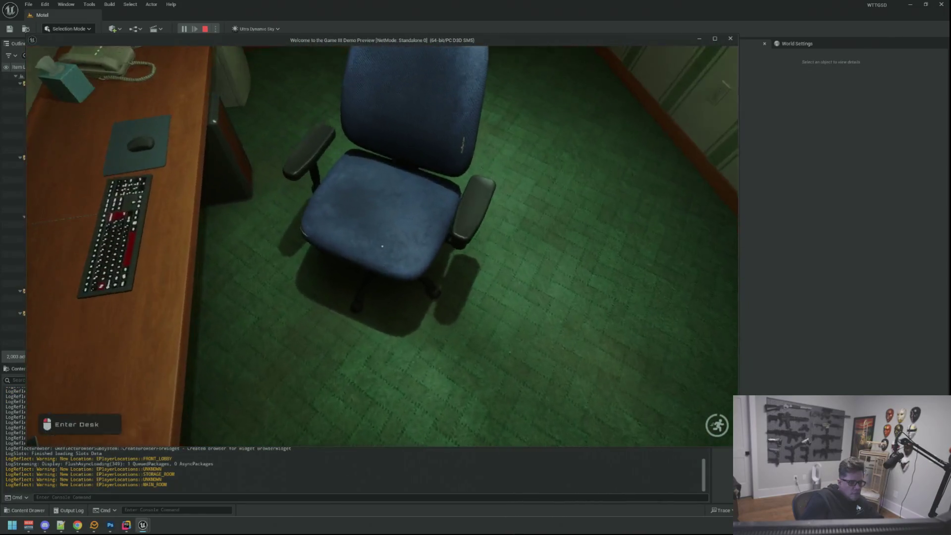
left_click(382, 246)
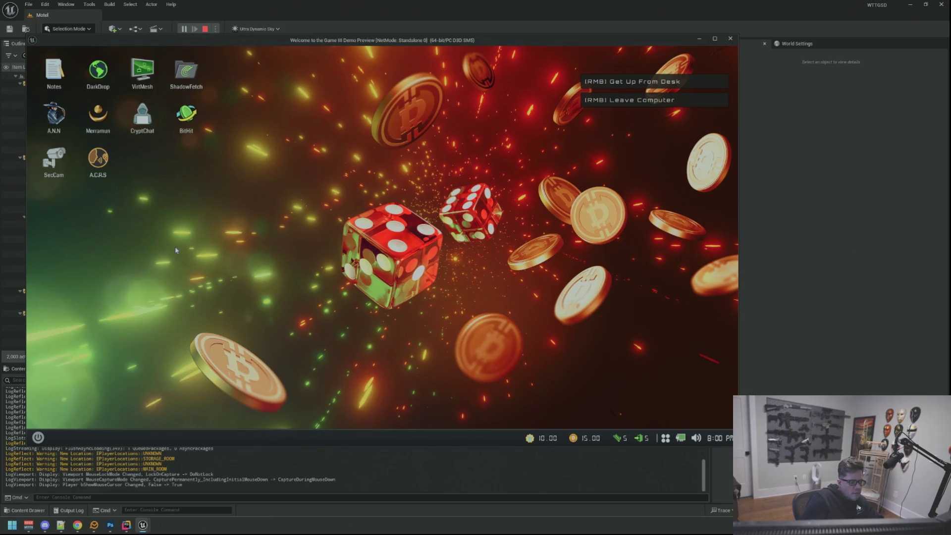
- Open A.C.R.S and press a username to log Enter Hover! and Enter Press, then stop
double_click(98, 161)
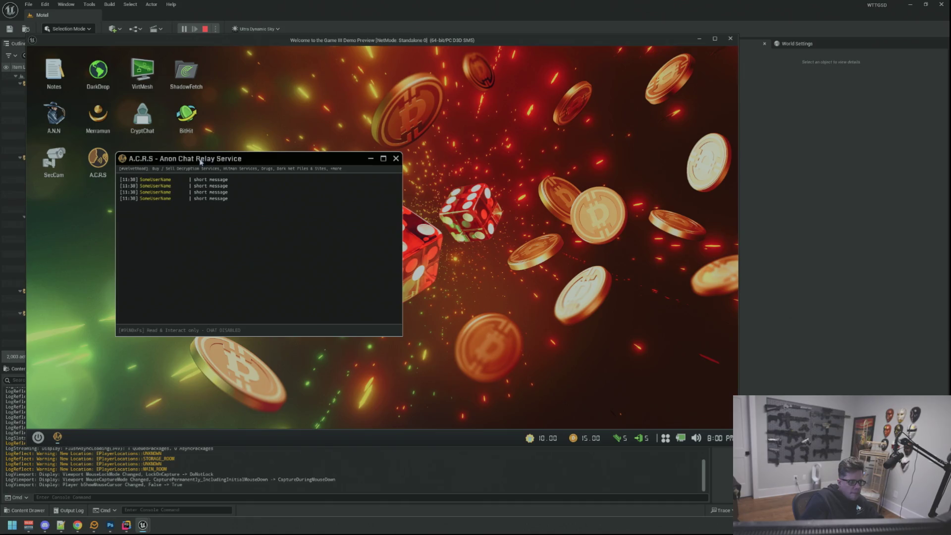
left_click_drag(200, 162, 258, 162)
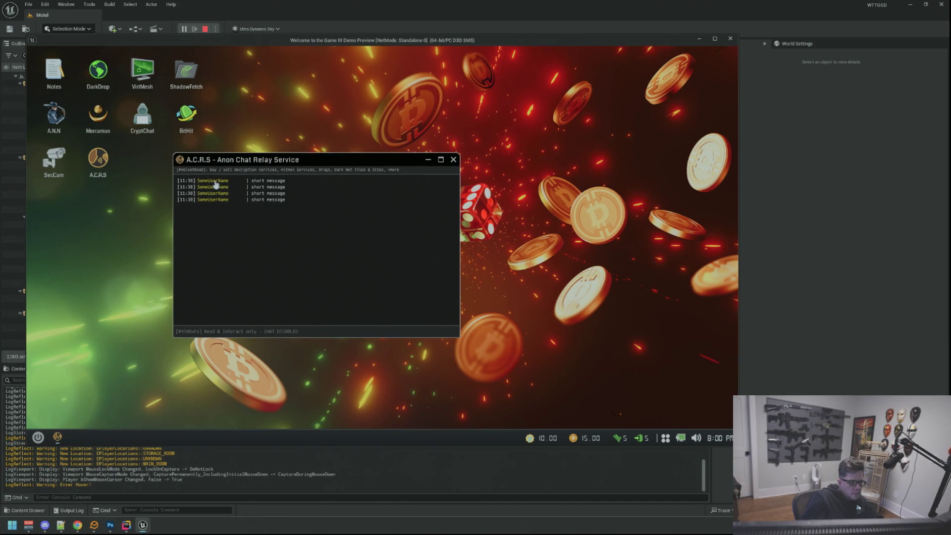
left_click(215, 184)
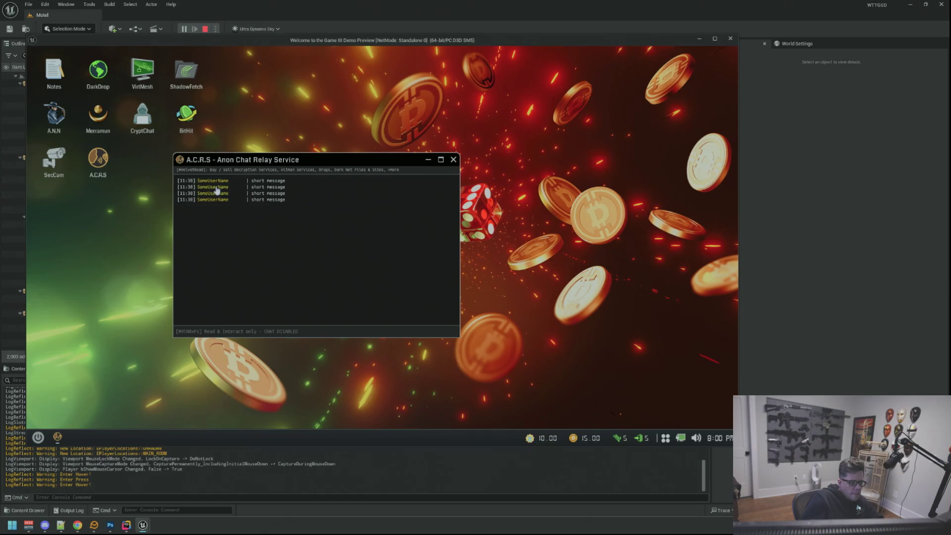
key("Escape")
- Start a new UFUNCTION() void Action declaration above the press handler in ACRSMessage.h
left_click(128, 525)
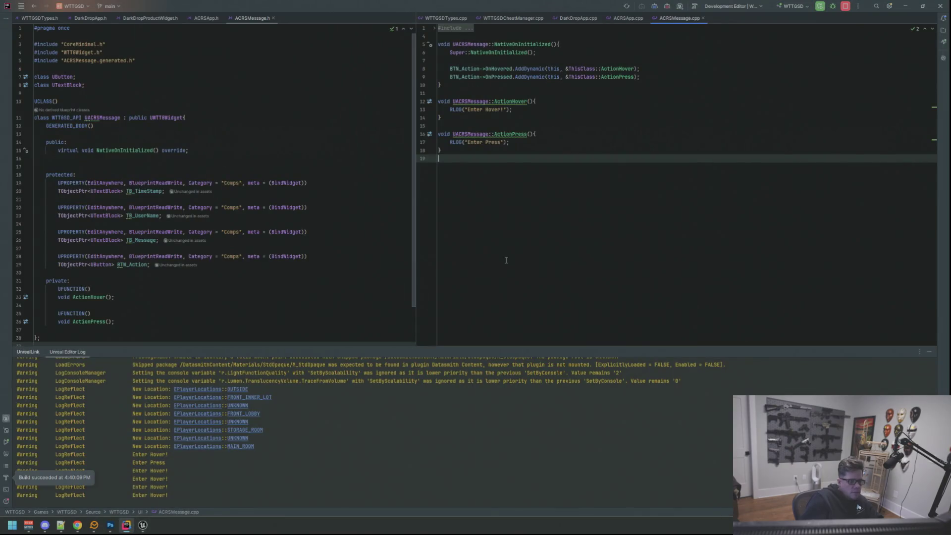
left_click(929, 352)
key("Up")
key("Up")
left_click(208, 313)
key("Up")
key("Return")
key("Return")
key("Up")
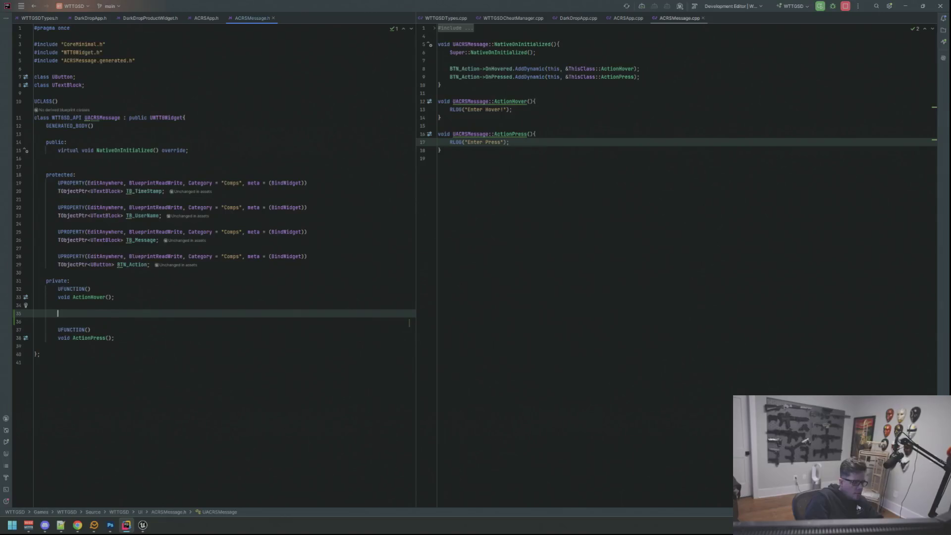
type("UFUNCTION()")
key("Return")
type("void ActionU")
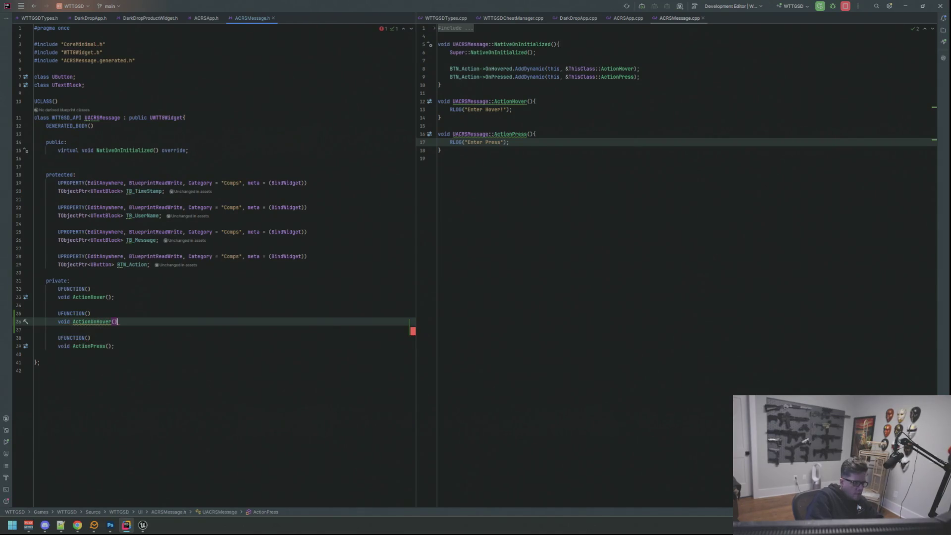
key("BackSpace")
type(";")
- Insert a blank line between the OnHovered and OnPressed bindings in ACRSMessage.cpp
left_click(640, 77)
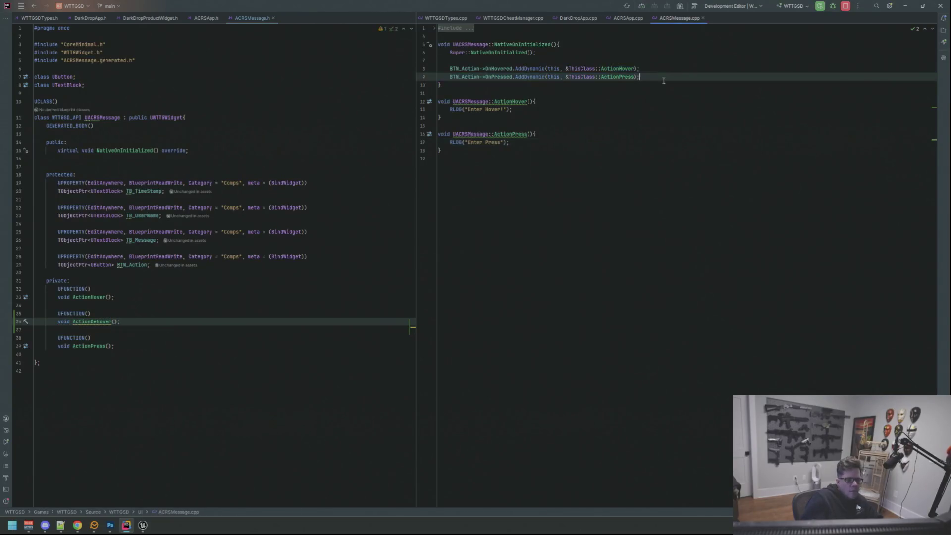
key("Return")
key("Up")
key("ctrl+alt+Return")
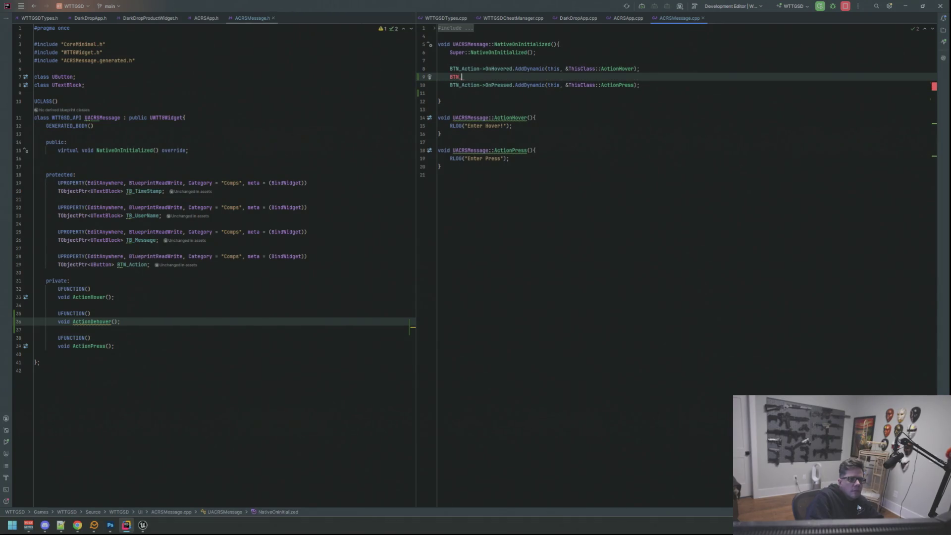
- Delete the ActionDehover declaration from the header
left_click(250, 297)
left_click(236, 317)
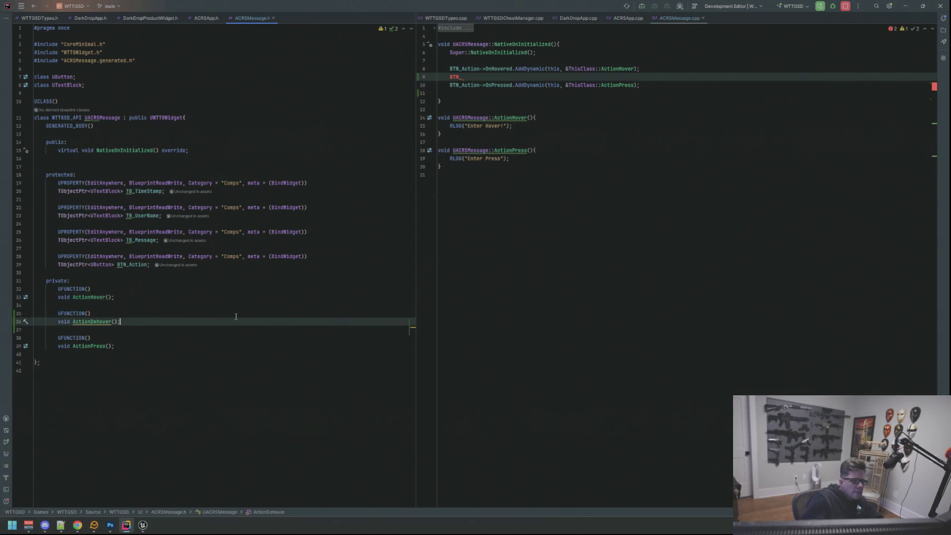
key("shift+Up")
key("shift+Up")
key("shift+Up")
key("BackSpace")
- Begin the BTN_Action->OnUnhovered binding line in NativeOnInitialized
left_click(545, 75)
key("BackSpace")
key("BackSpace")
key("BackSpace")
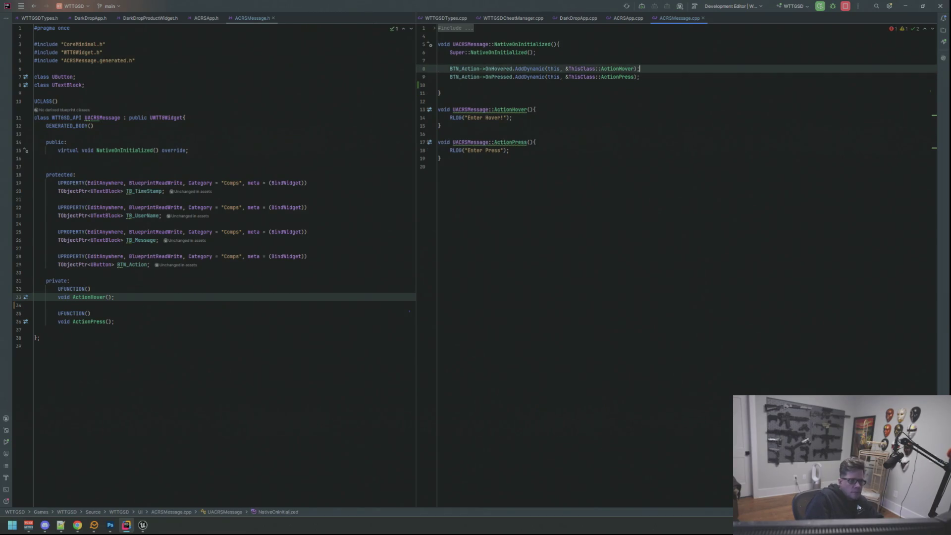
type("BTN")
key("Return")
type("->on")
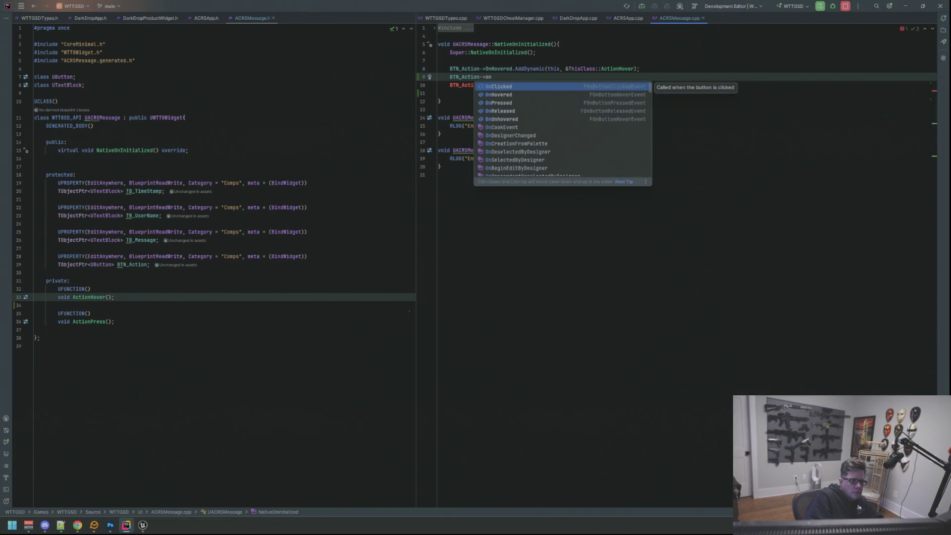
type("un")
key("Return")
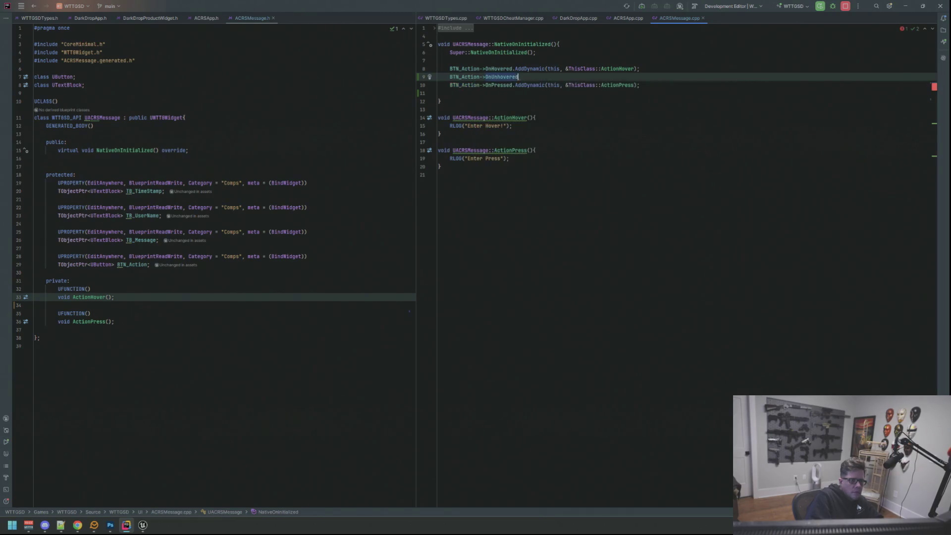
- Declare UFUNCTION() void ActionUnhovered() and generate its empty definition with Alt+Enter
left_click(213, 328)
key("Up")
key("Up")
key("Up")
key("Return")
key("Return")
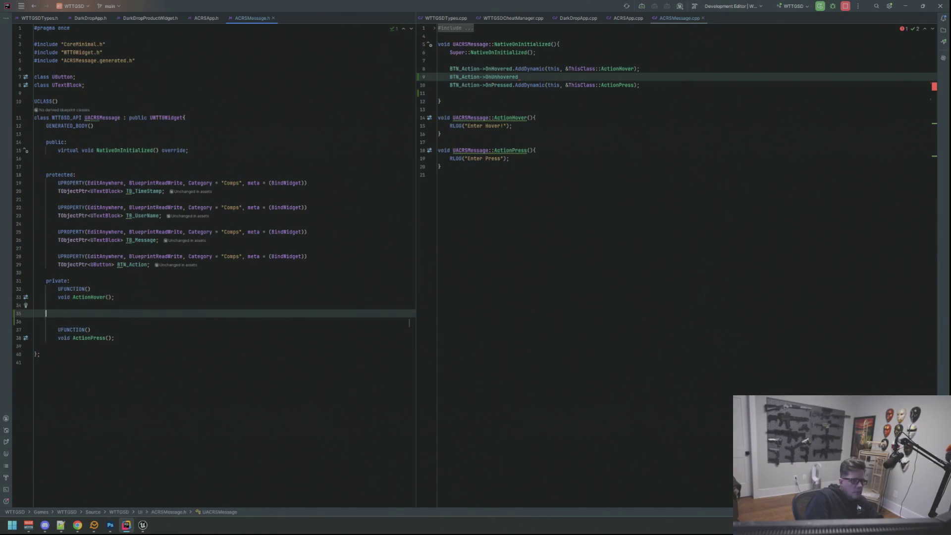
type("UFUNCTION()")
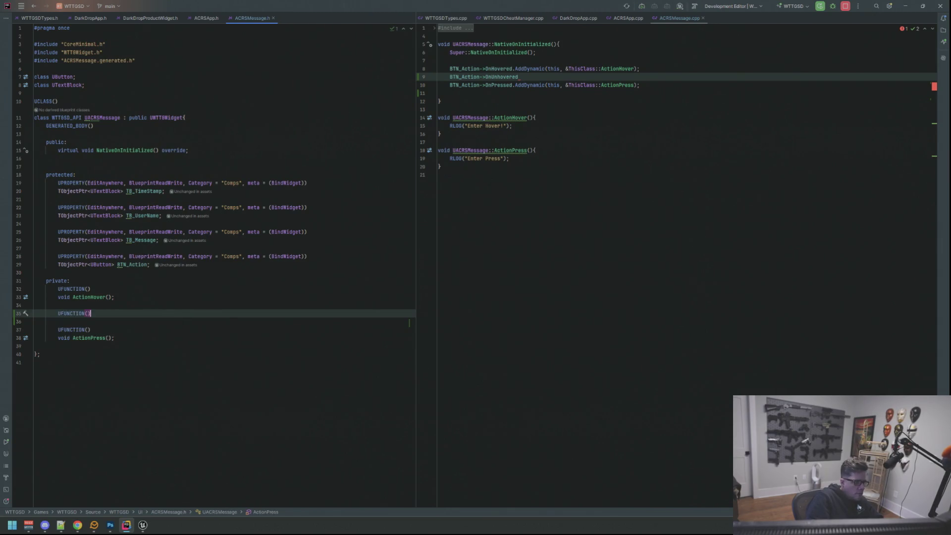
key("Return")
type("void ActionUnhovered();")
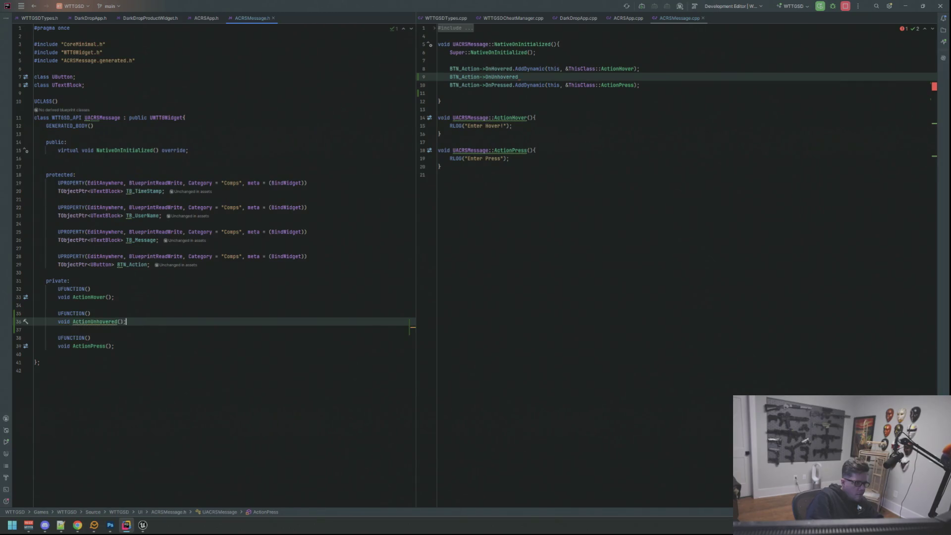
left_click(119, 322)
key("alt+Return")
key("Return")
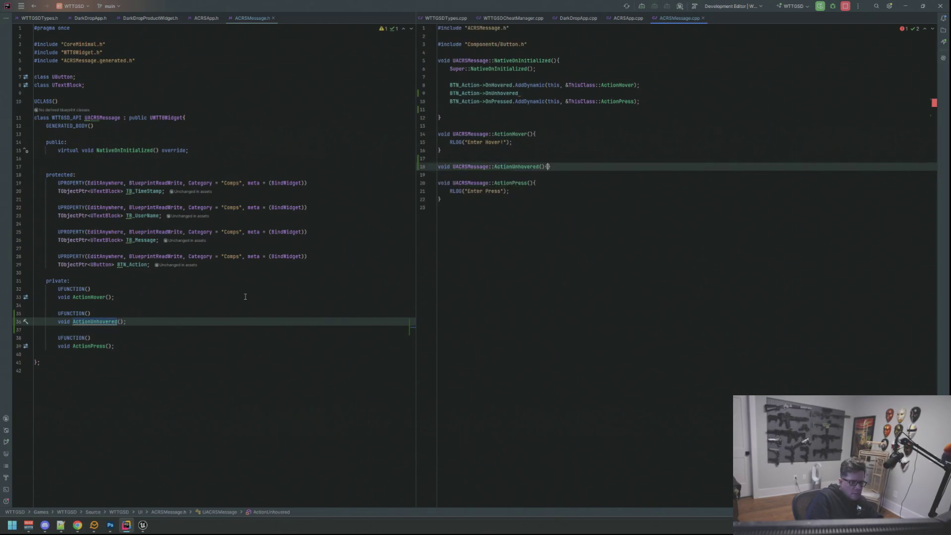
- Remove the Enter Hover! log line and bind OnUnhovered to ThisClass::ActionUnhovered via AddDynamic
key("Up")
key("Up")
key("Up")
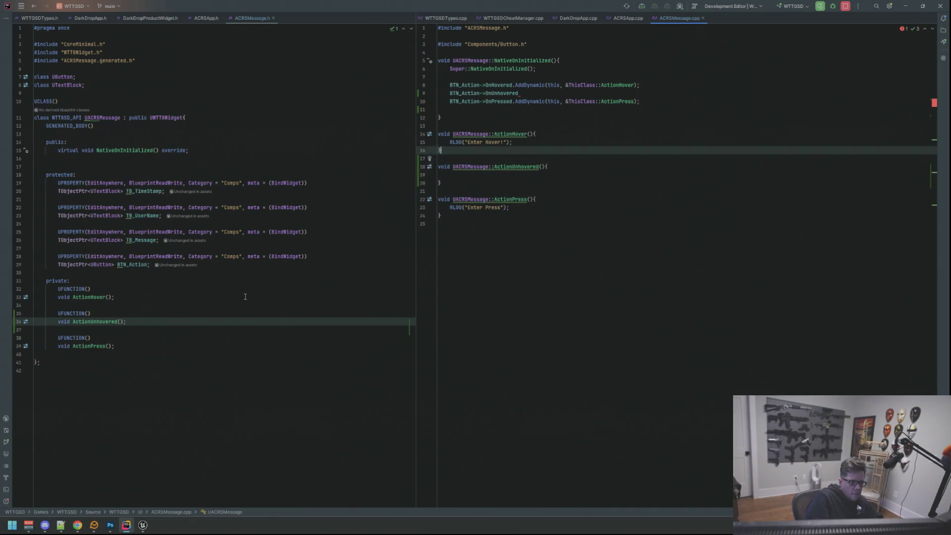
key("shift+End")
key("ctrl+x")
key("Up")
key("Up")
key("Up")
key("Up")
key("Up")
key("Up")
key("End")
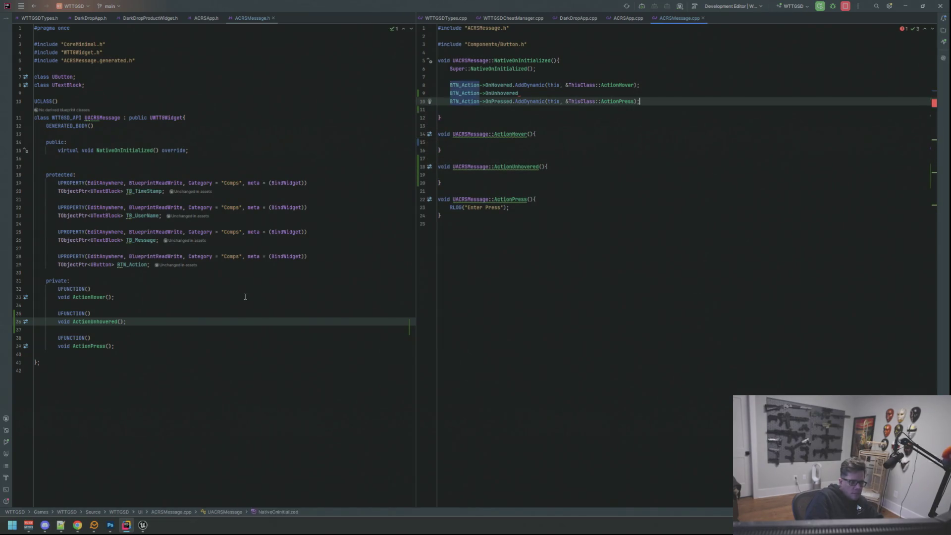
type(".addy")
key("Return")
type("this, &")
type("ThisClass::Acti")
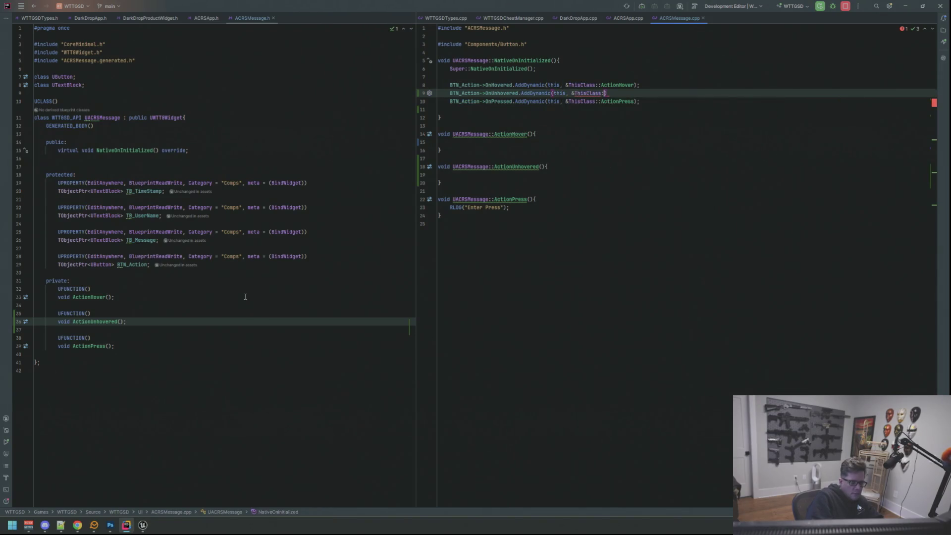
type("onUn")
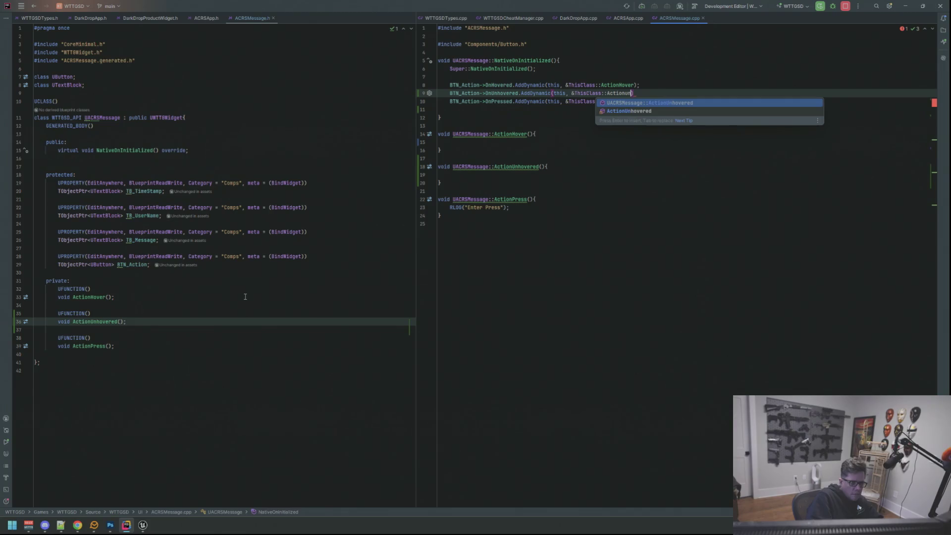
key("Return")
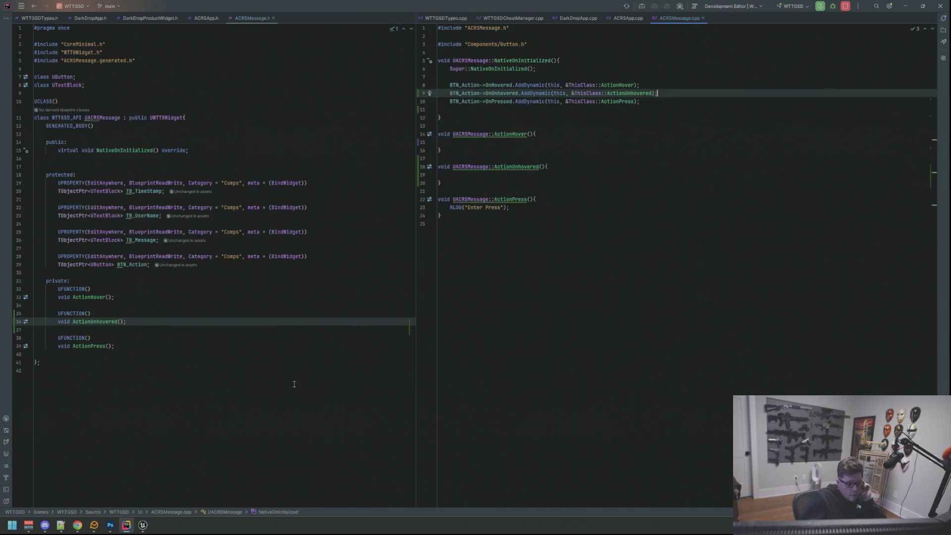
- Glance at the Photoshop chat mockup, then move over to Unreal Editor
left_click(109, 525)
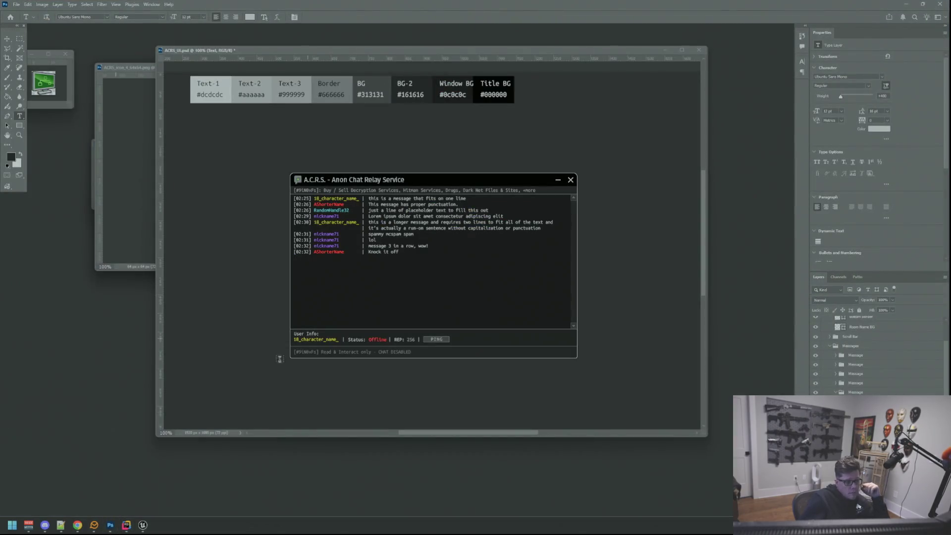
left_click(126, 526)
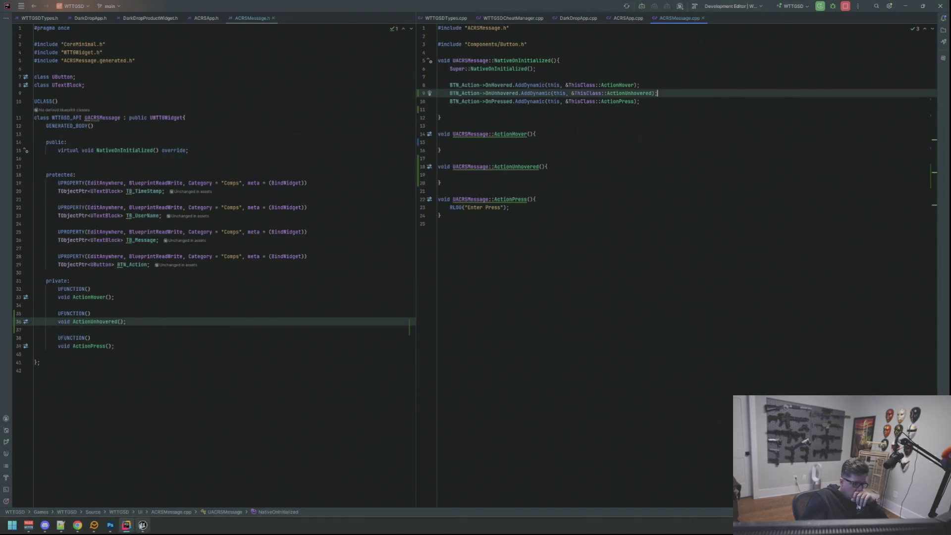
left_click(143, 525)
- Find WBP_ACRSMessage via Ctrl+P, open it, and restore the editor from maximized
key("ctrl+p")
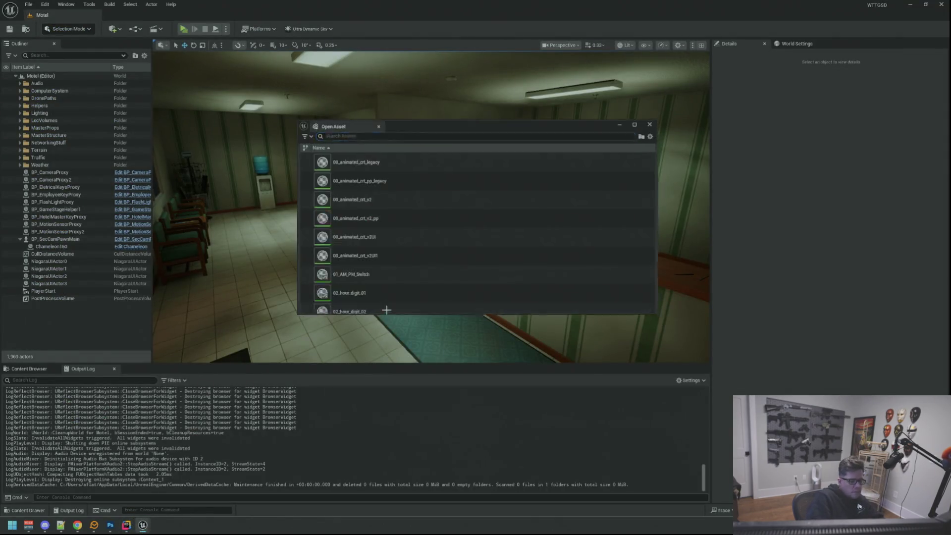
type("WBP_ACRS")
key("Down")
key("Down")
key("Return")
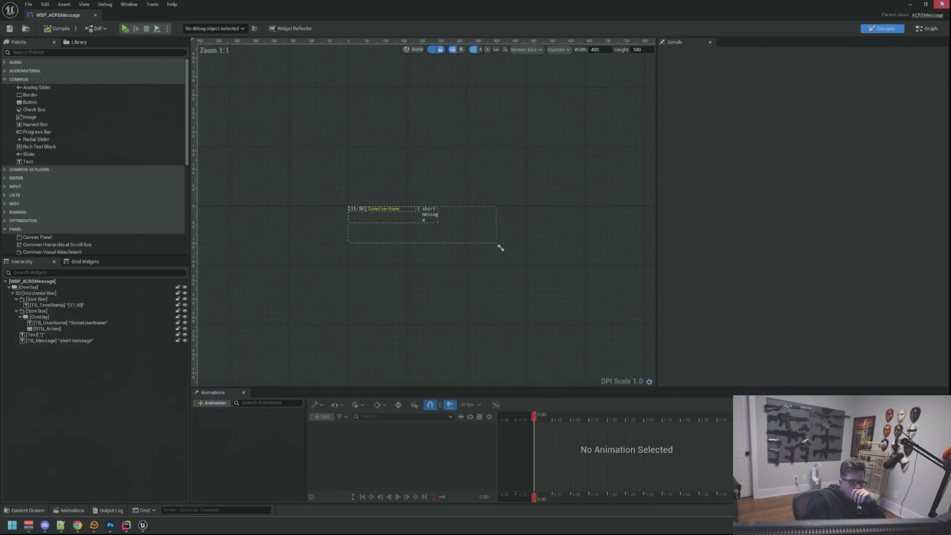
left_click(925, 4)
scroll(350, 182, "up", 8)
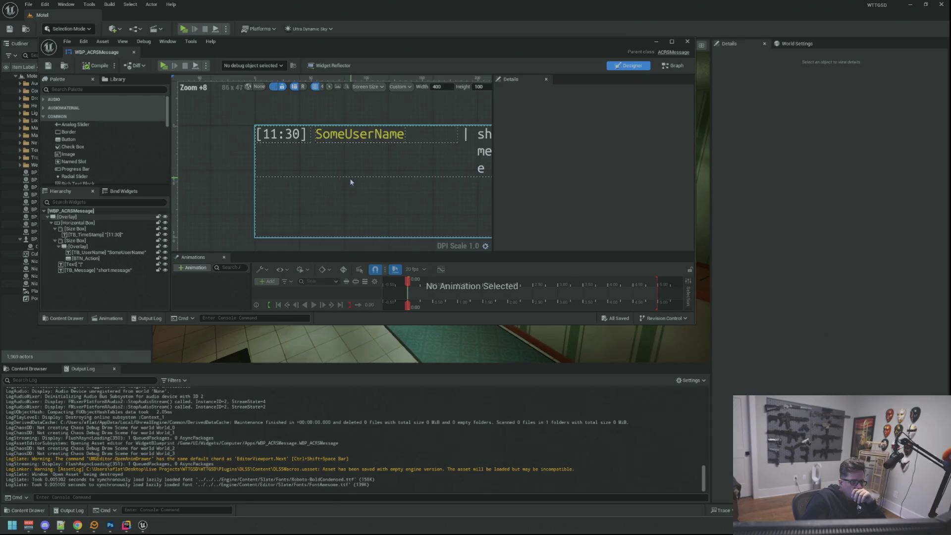
left_click(53, 68)
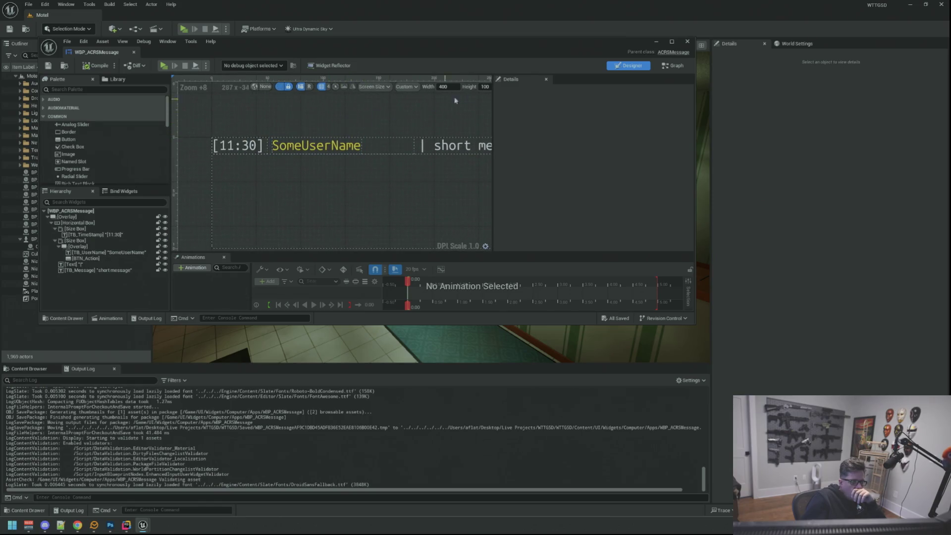
left_click(317, 146)
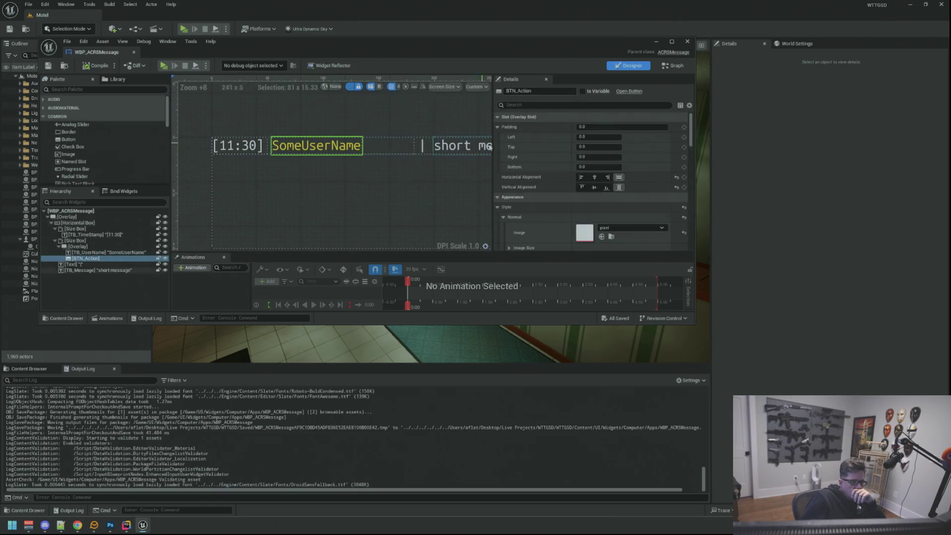
scroll(563, 161, "down", 4)
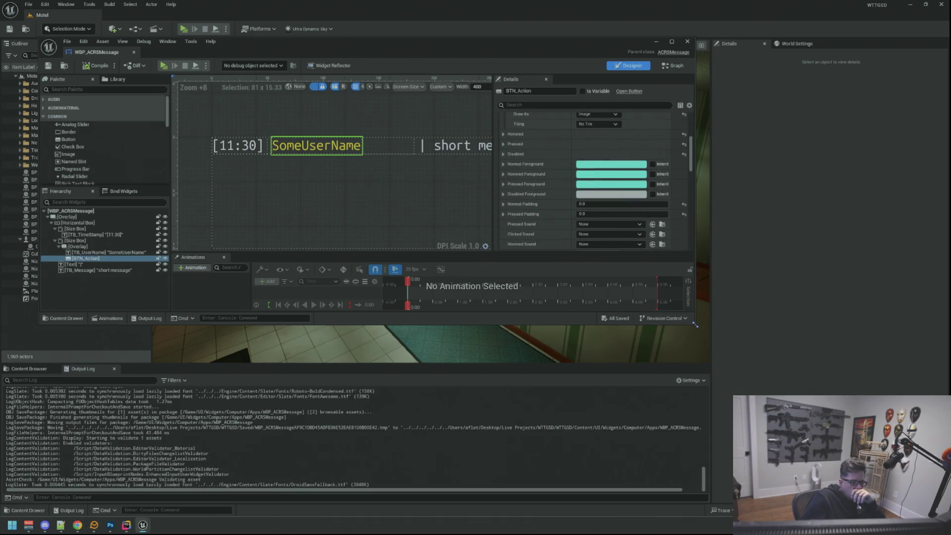
left_click_drag(695, 324, 803, 428)
left_click(109, 302)
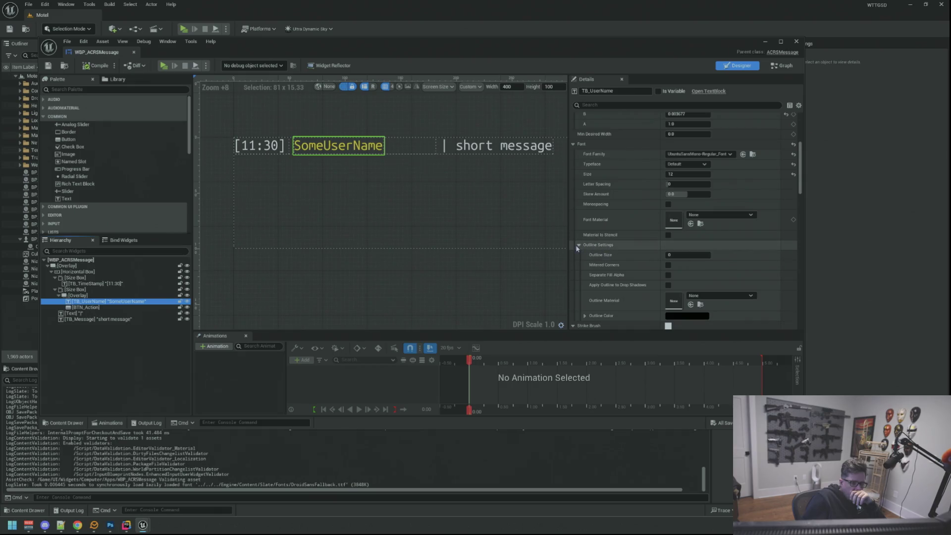
scroll(630, 245, "down", 2)
scroll(630, 245, "up", 5)
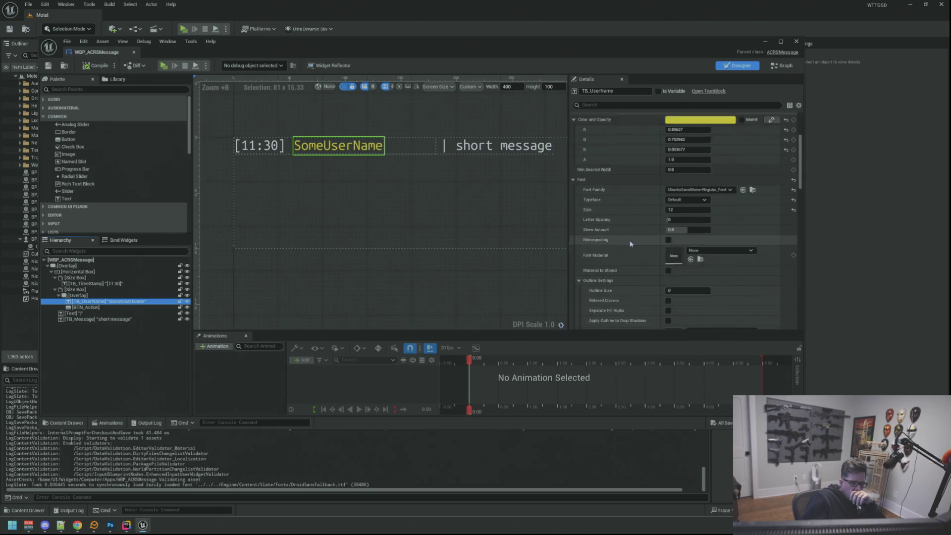
scroll(630, 243, "down", 2)
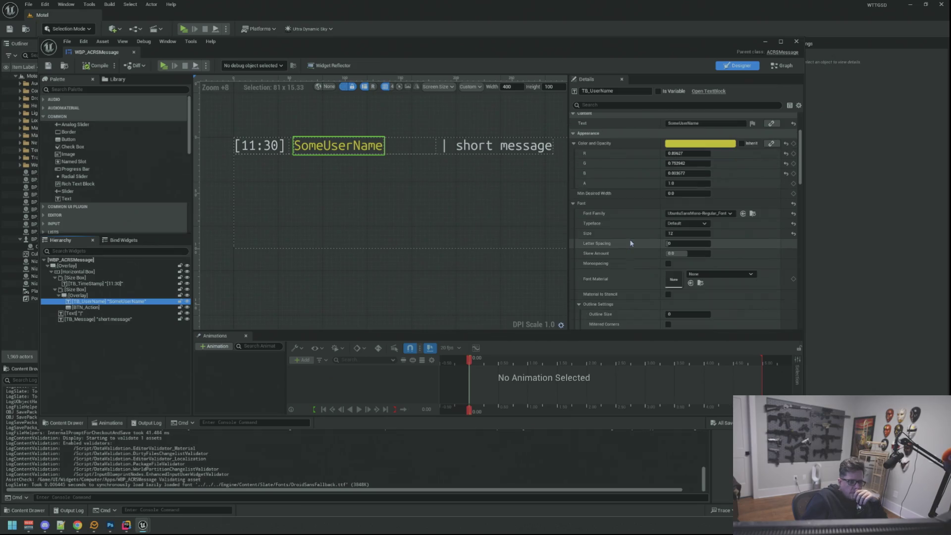
scroll(631, 242, "down", 2)
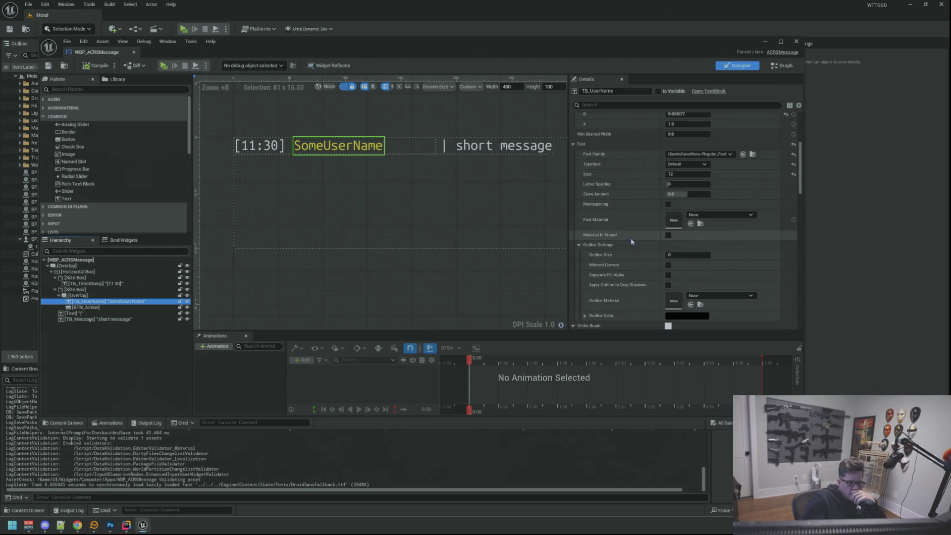
scroll(631, 242, "down", 5)
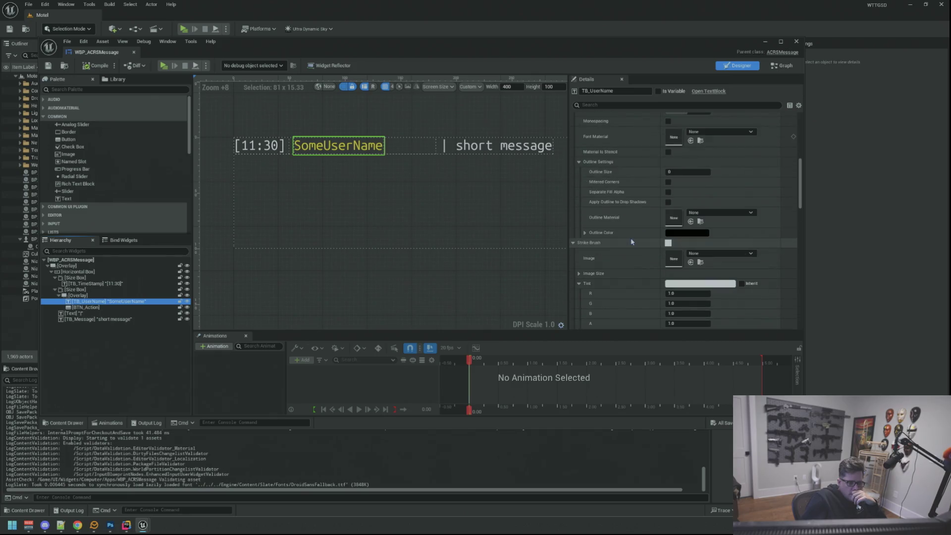
scroll(620, 252, "down", 6)
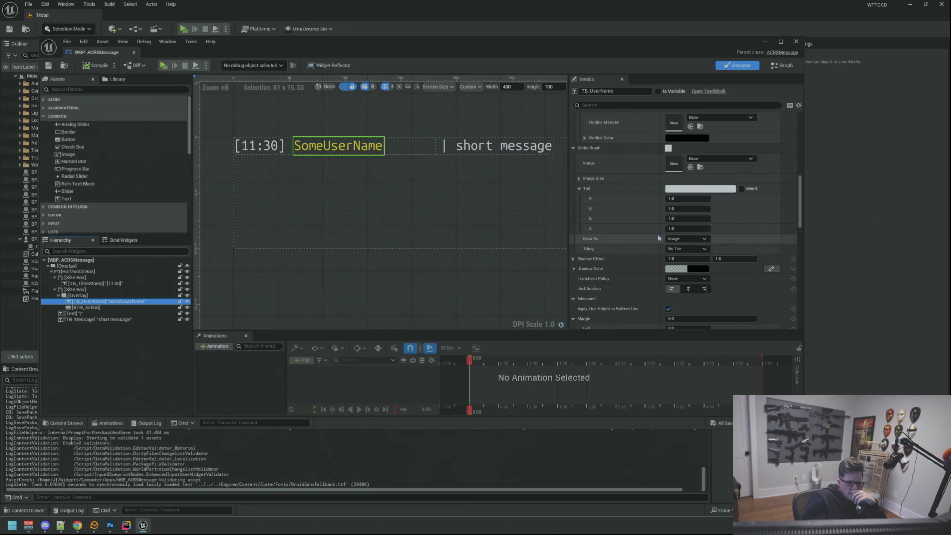
scroll(615, 228, "up", 2)
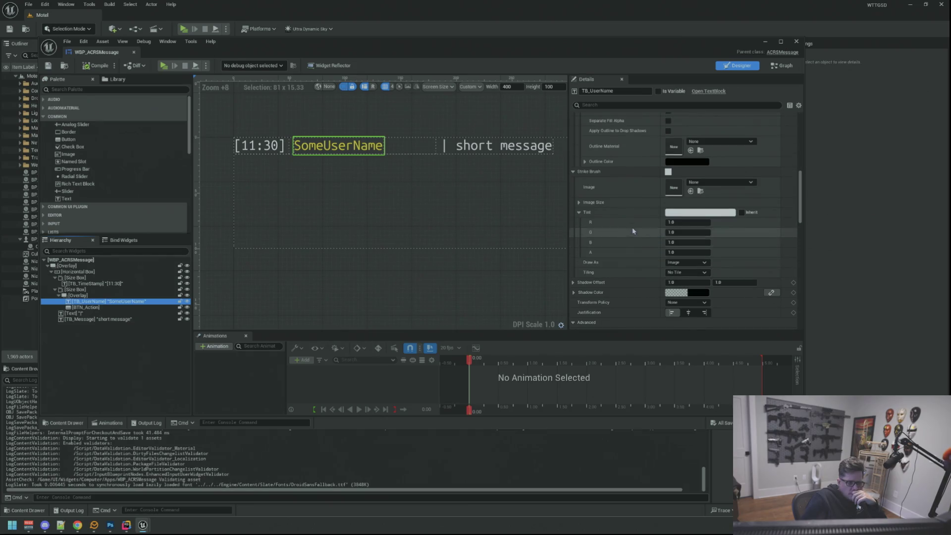
left_click(573, 172)
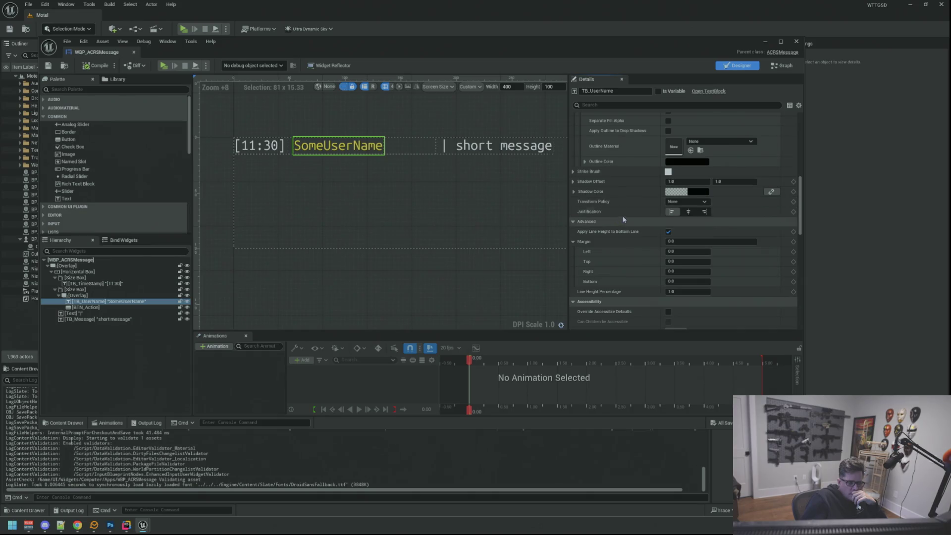
scroll(626, 200, "up", 8)
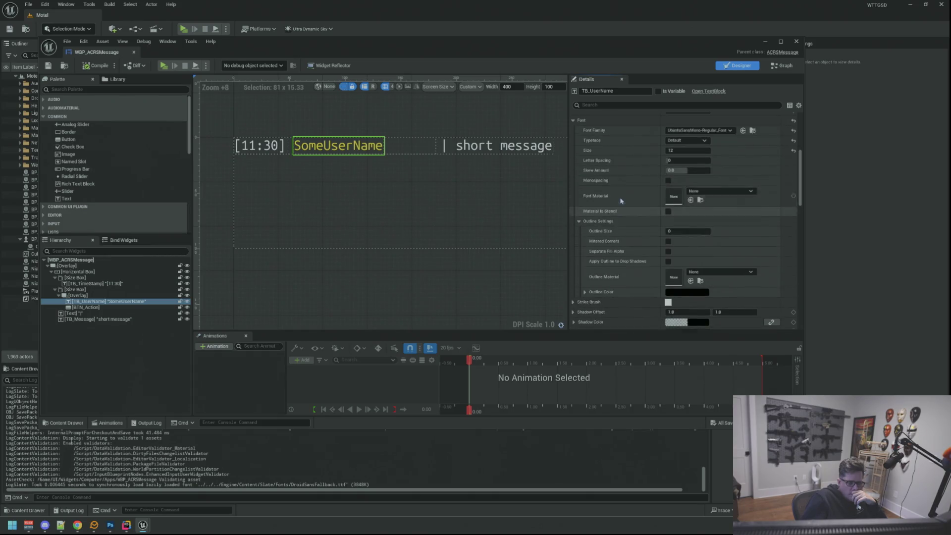
left_click(580, 267)
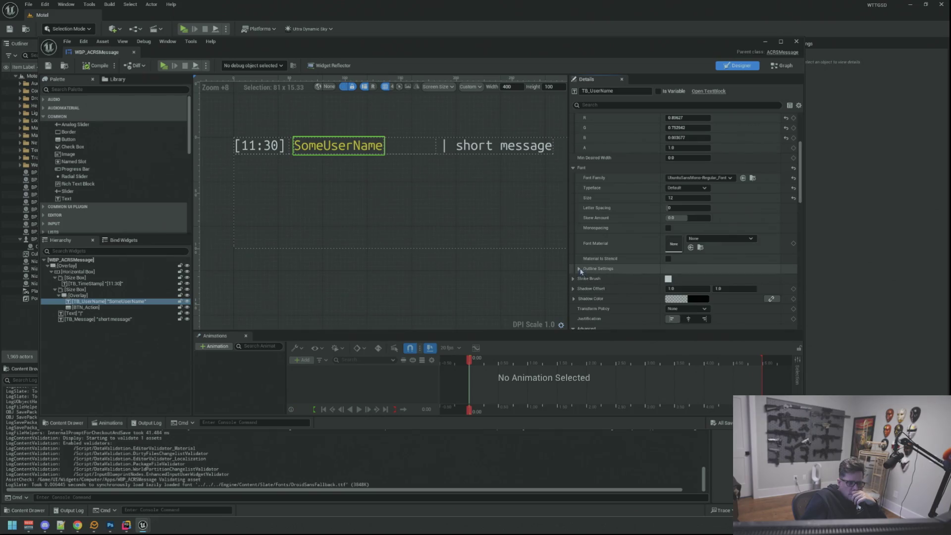
scroll(638, 217, "down", 2)
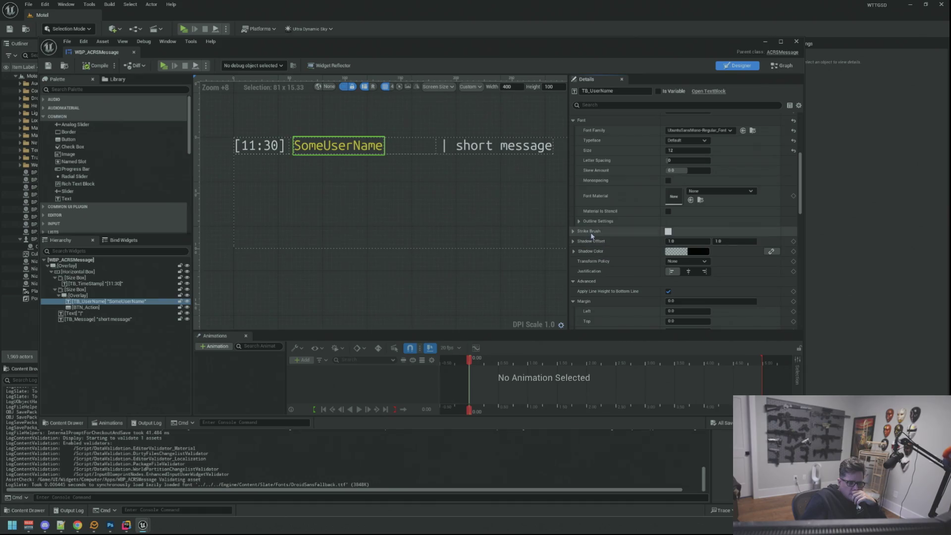
left_click(573, 232)
left_click(578, 272)
scroll(614, 256, "down", 1)
scroll(614, 255, "down", 1)
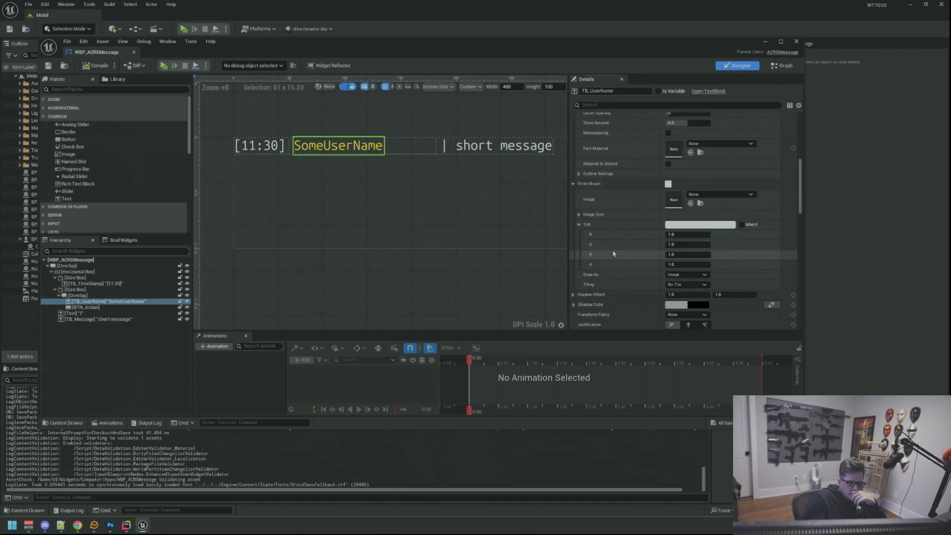
left_click(580, 225)
left_click(579, 215)
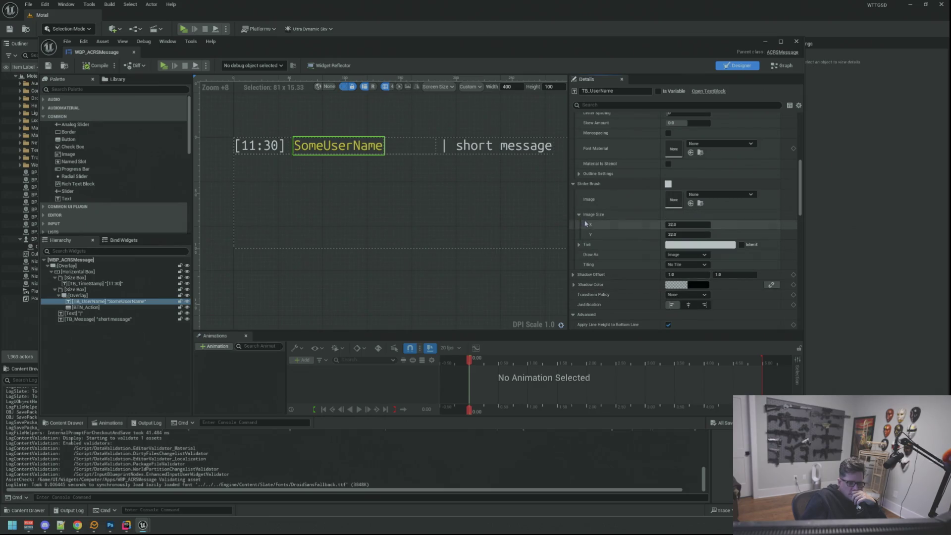
scroll(600, 233, "down", 2)
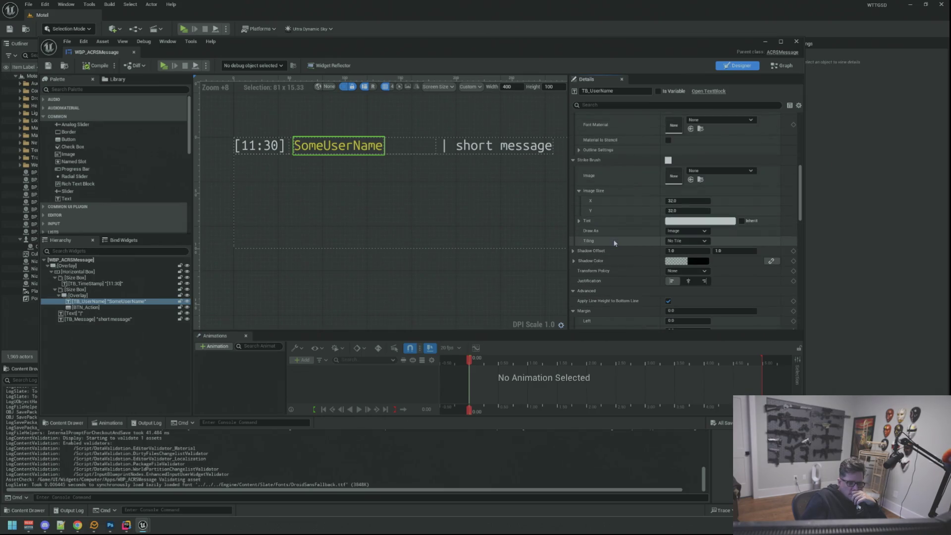
scroll(599, 271, "down", 3)
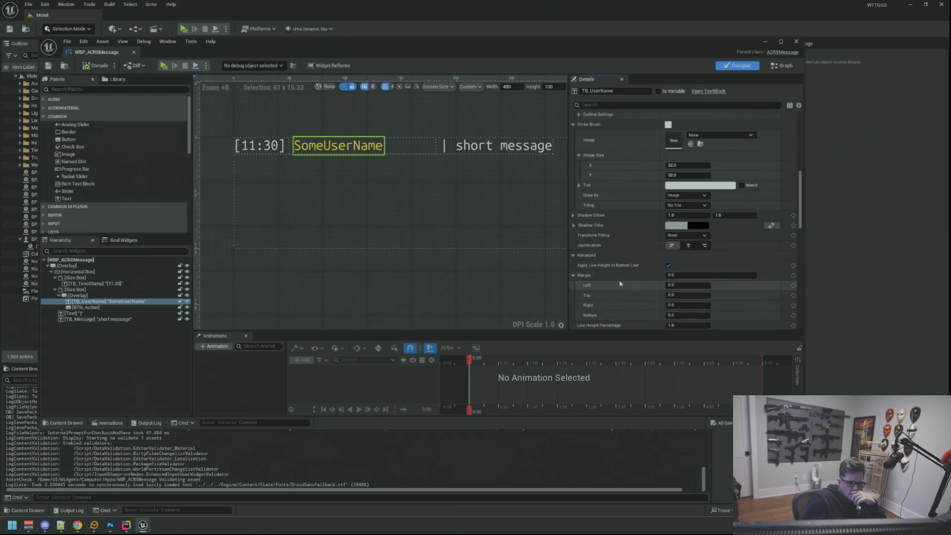
left_click(575, 275)
scroll(624, 273, "down", 2)
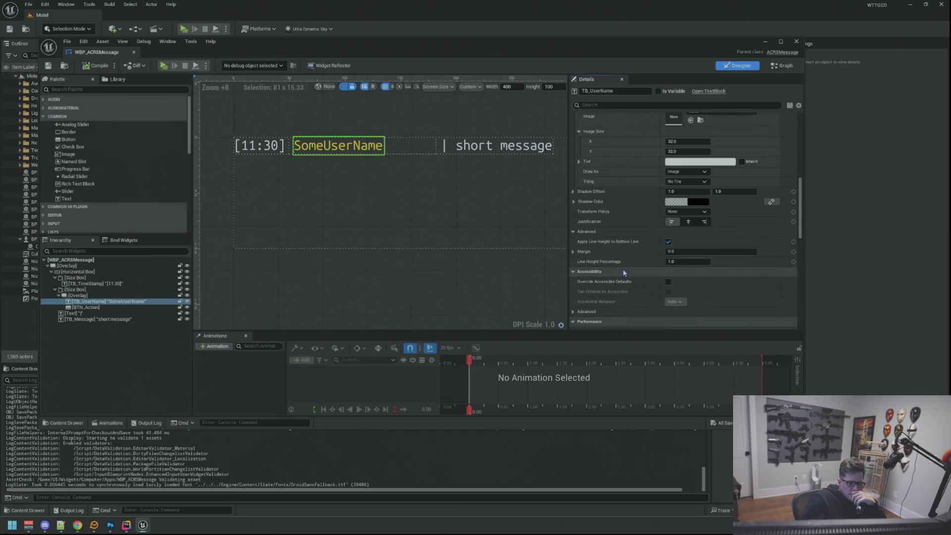
scroll(624, 270, "up", 15)
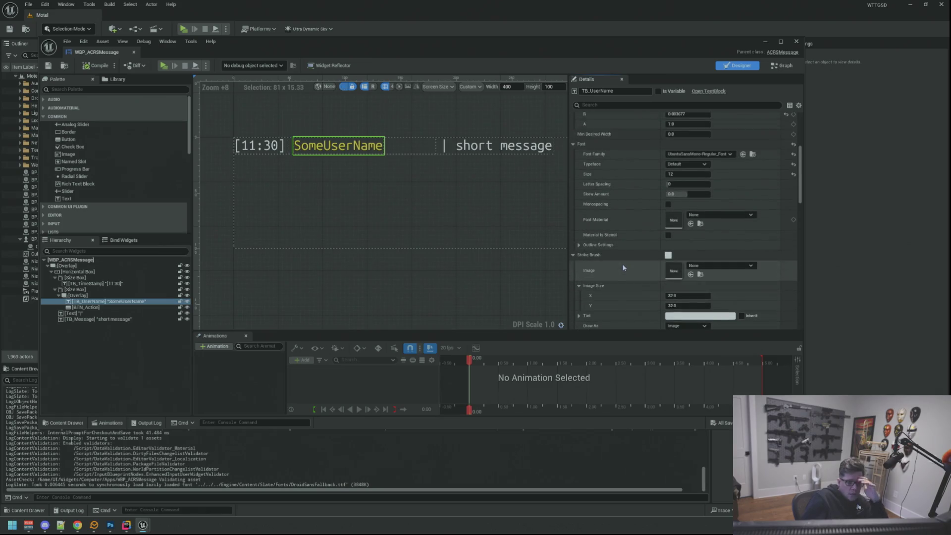
scroll(623, 262, "up", 4)
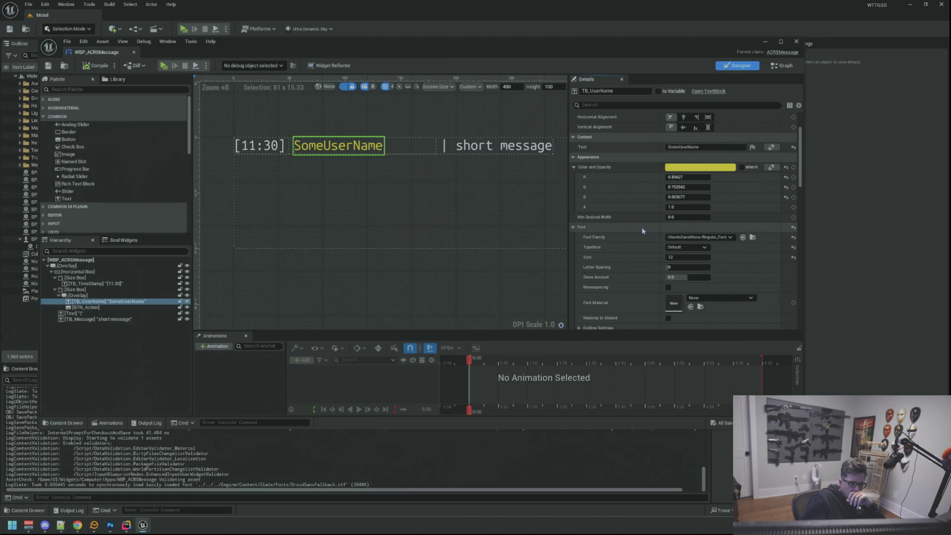
scroll(642, 229, "down", 2)
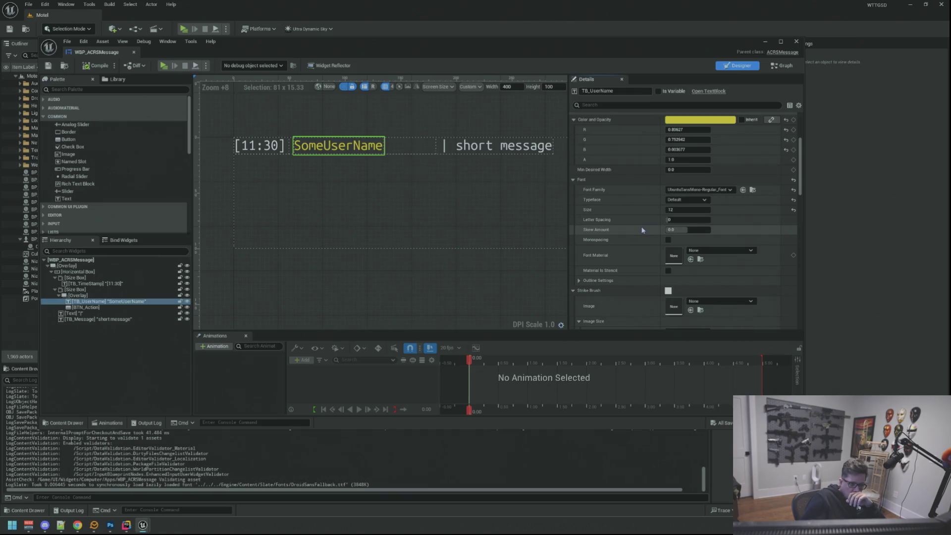
scroll(642, 230, "down", 2)
left_click(573, 244)
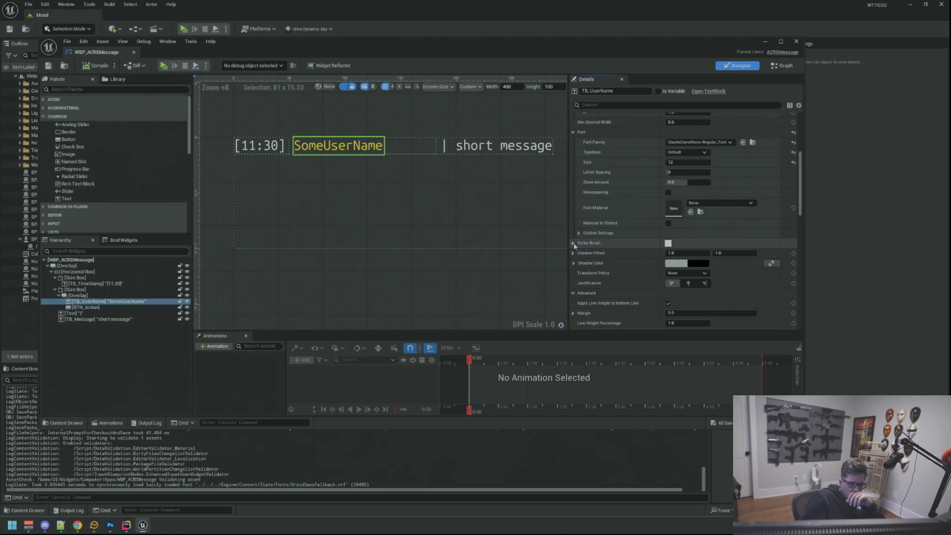
left_click(578, 233)
left_click(707, 242)
left_click_drag(707, 243, 710, 241)
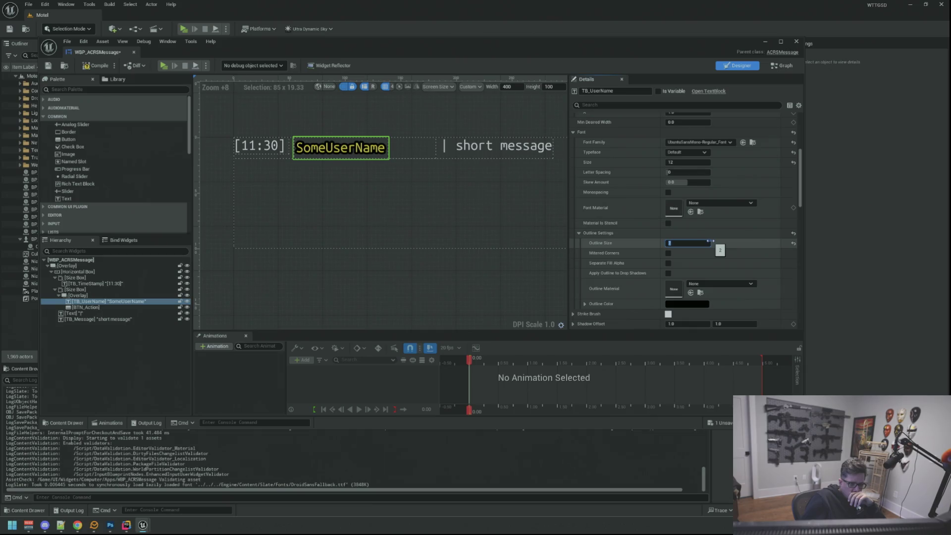
left_click_drag(710, 242, 709, 241)
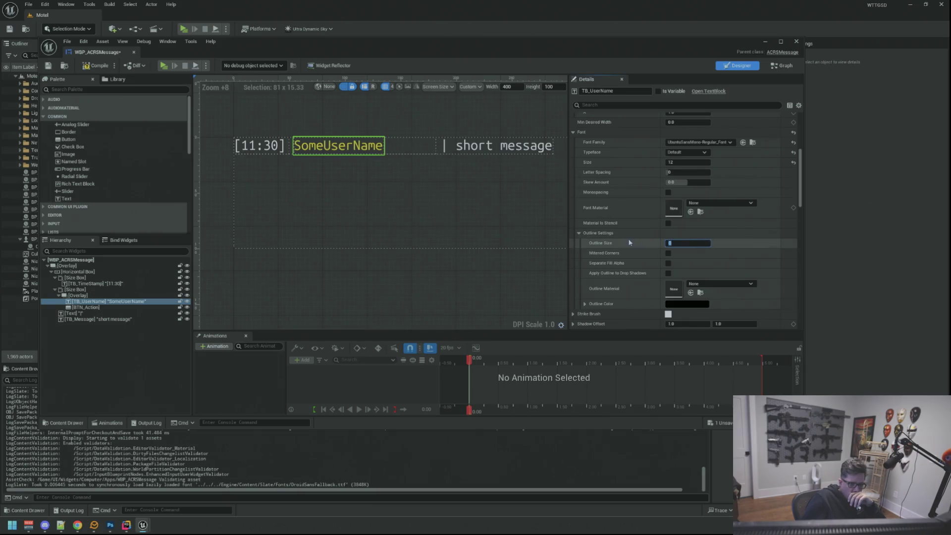
left_click(580, 234)
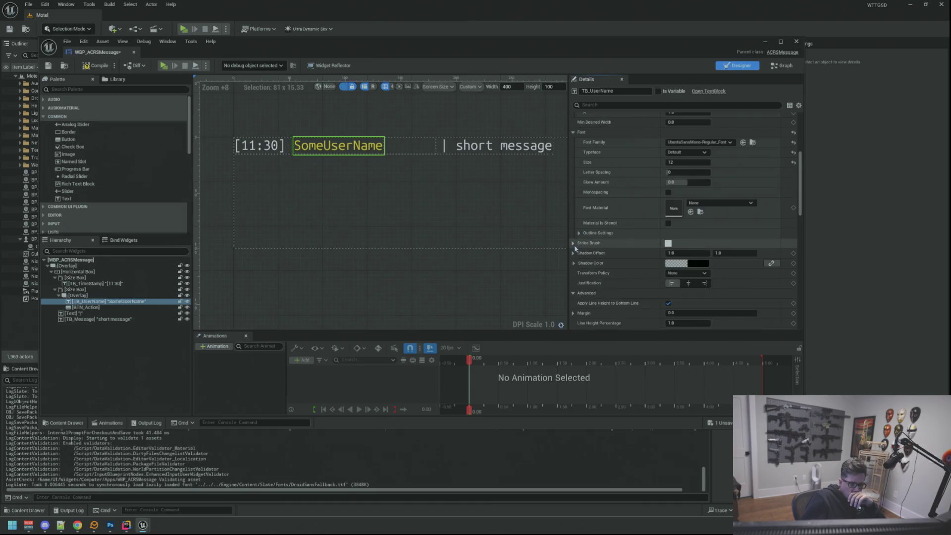
left_click(573, 244)
scroll(589, 243, "up", 5)
scroll(603, 241, "down", 2)
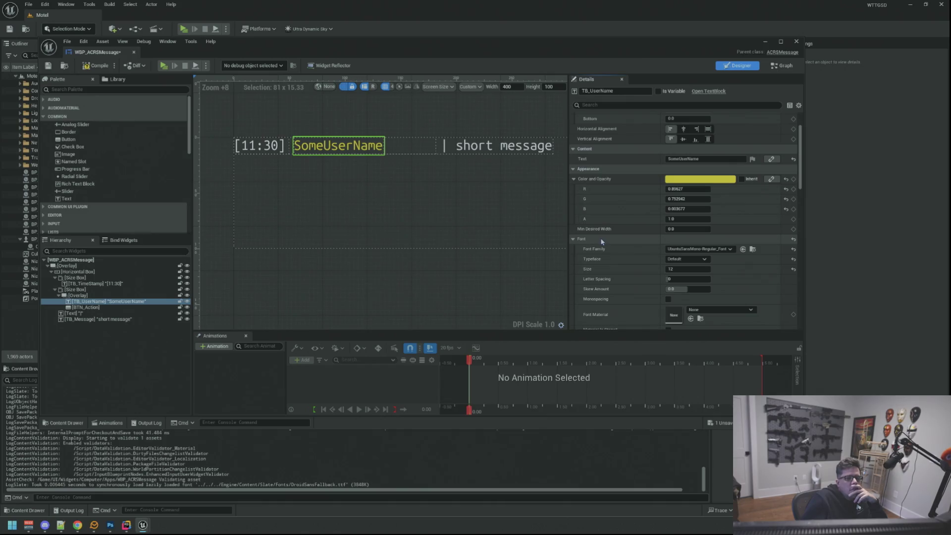
scroll(602, 241, "down", 4)
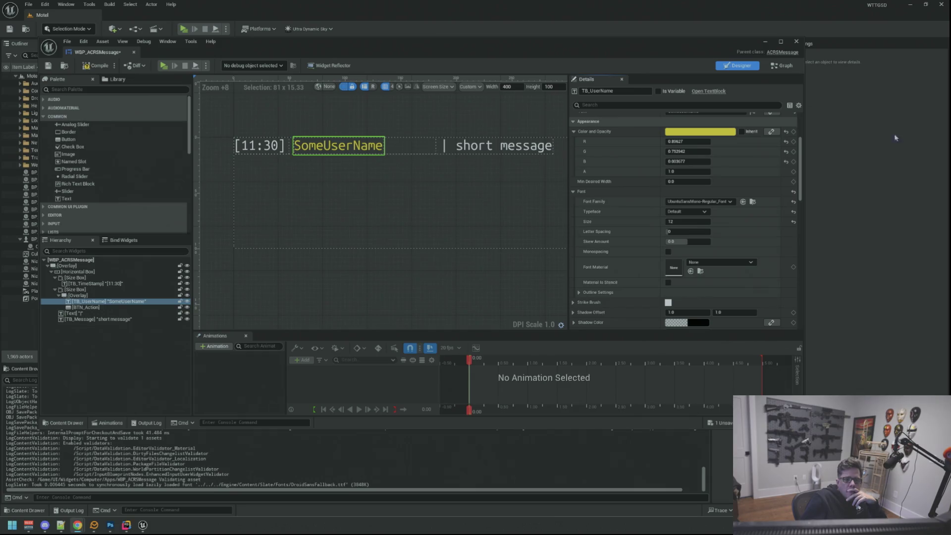
scroll(681, 204, "down", 10)
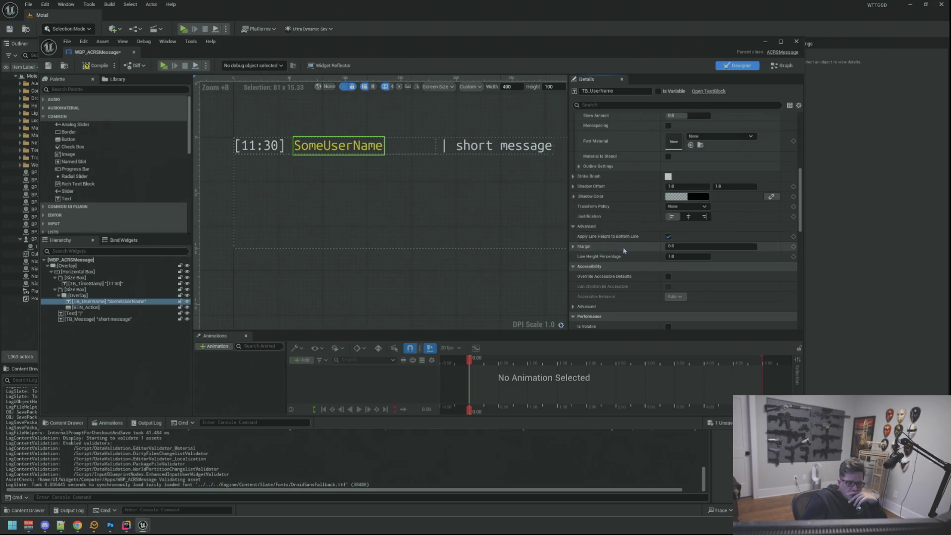
scroll(634, 246, "down", 5)
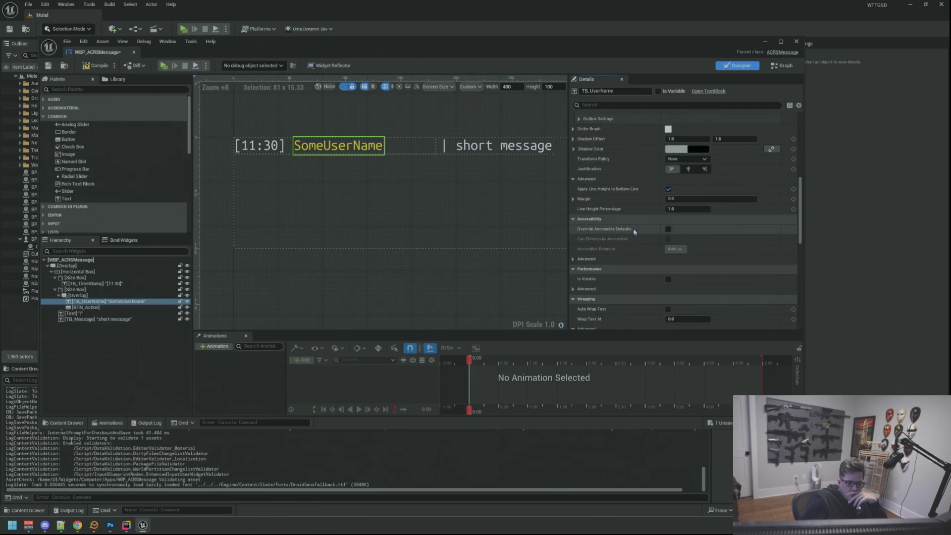
left_click(618, 212)
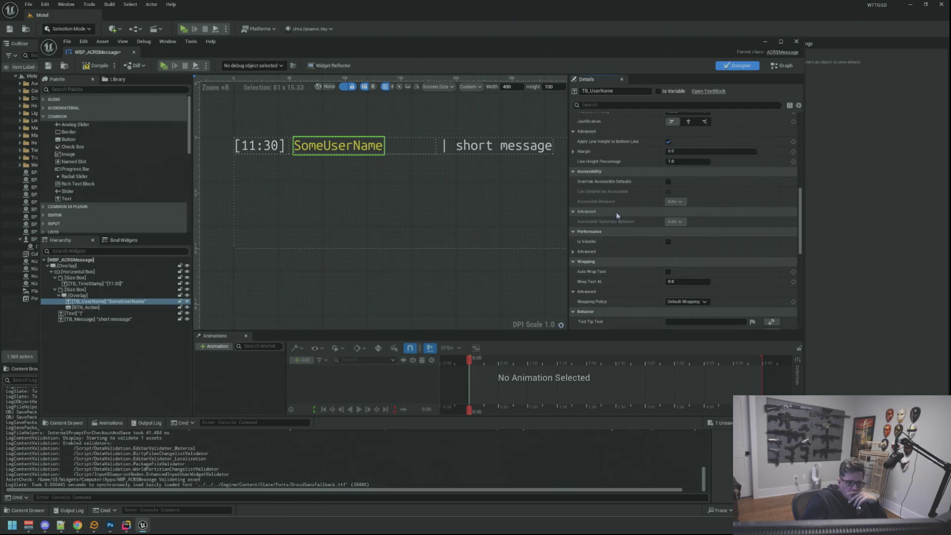
- Set TB_UserName's visibility to Not Hit-Testable (Self Only)
scroll(626, 251, "down", 2)
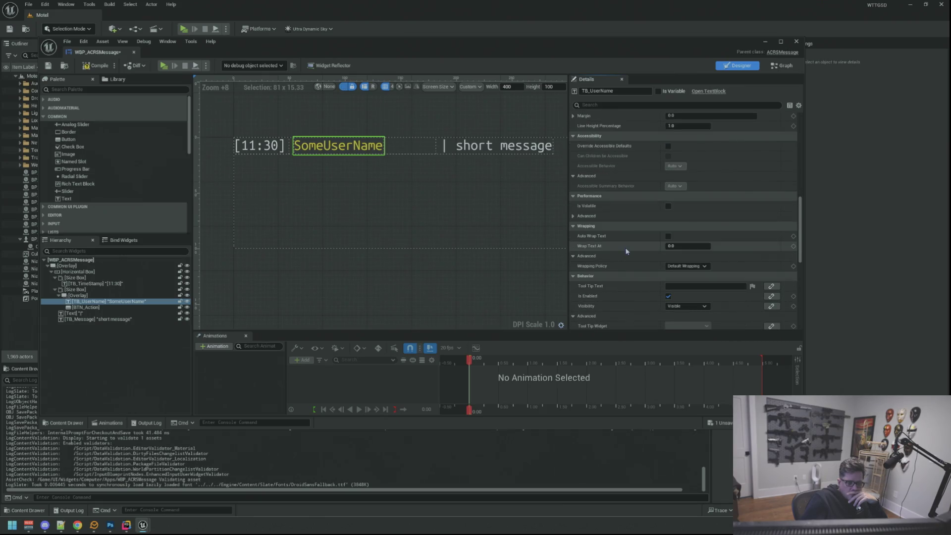
scroll(626, 251, "down", 3)
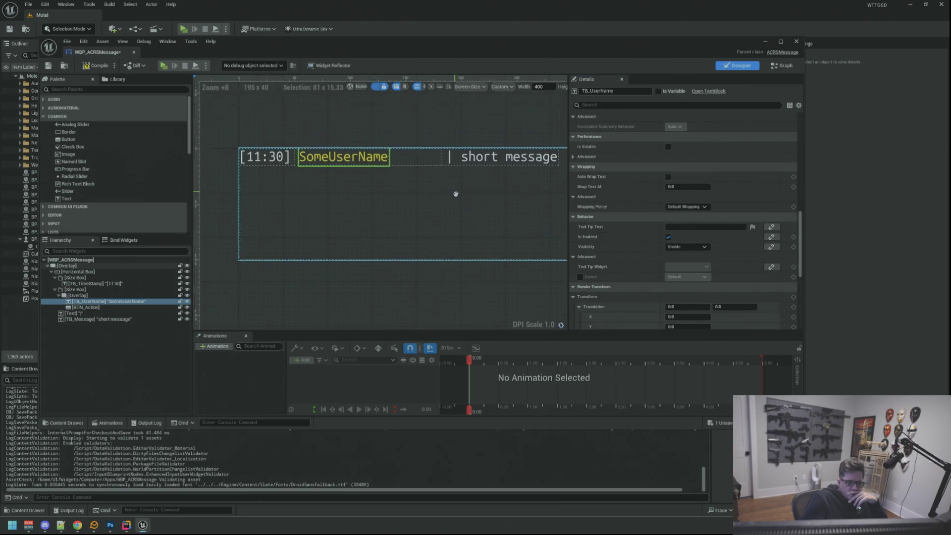
left_click_drag(456, 193, 462, 203)
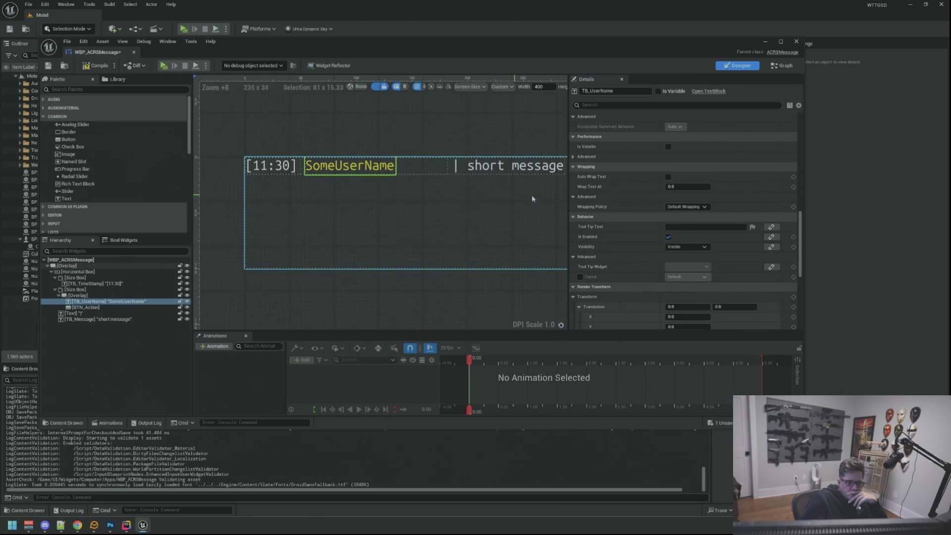
left_click(681, 248)
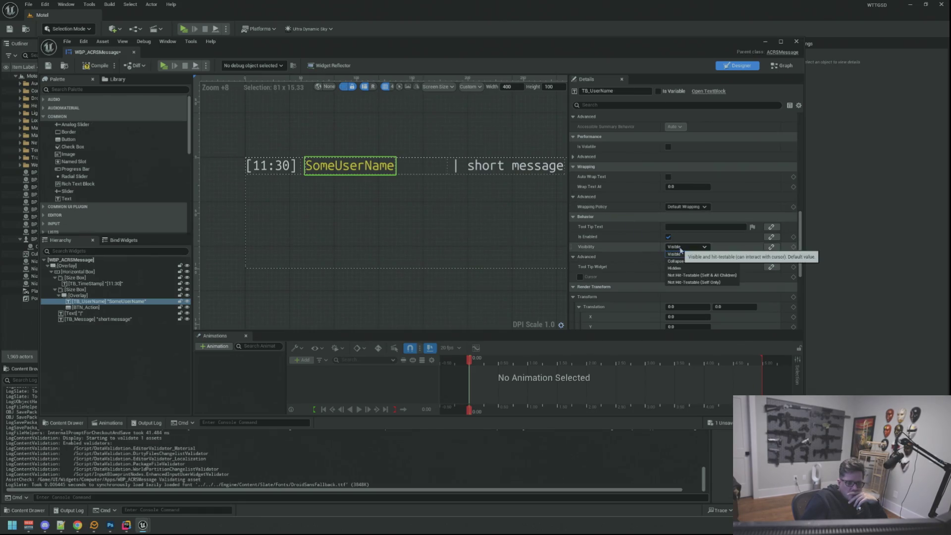
left_click(681, 262)
left_click(686, 247)
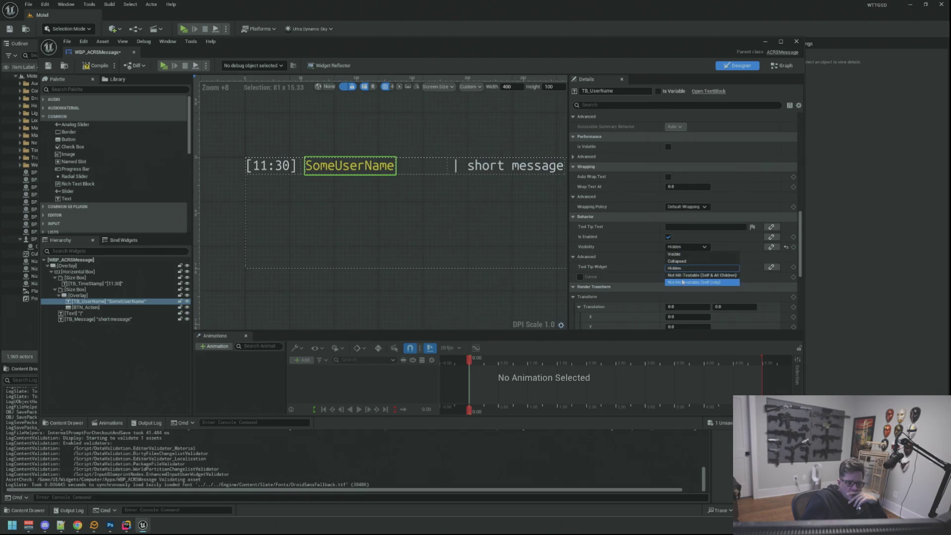
left_click(689, 273)
mouse_move(497, 200)
left_mouse_down()
mouse_move(477, 204)
mouse_move(495, 201)
mouse_move(484, 198)
left_mouse_up()
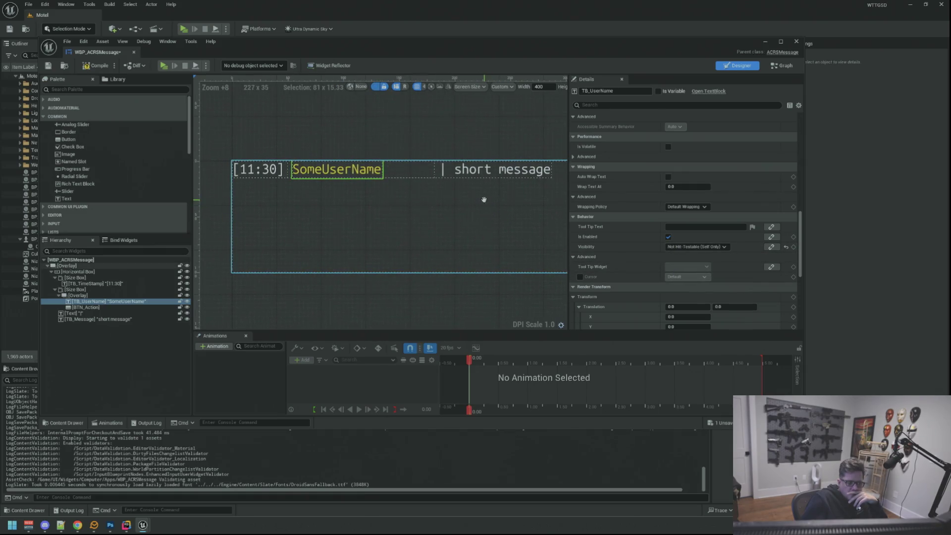
- Expand TB_UserName's Strike Brush and open its Image asset list
scroll(623, 239, "up", 1)
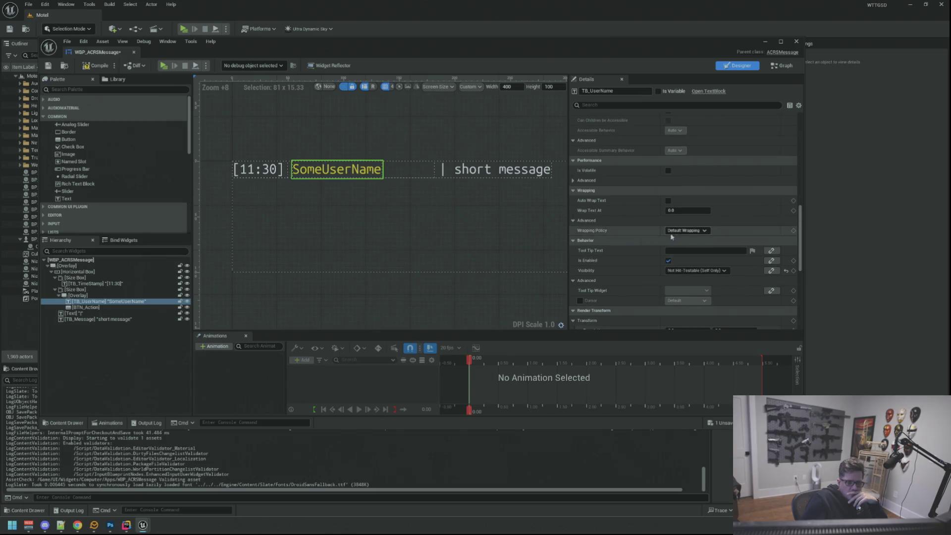
scroll(641, 229, "up", 1)
scroll(659, 228, "up", 1)
left_click(577, 218)
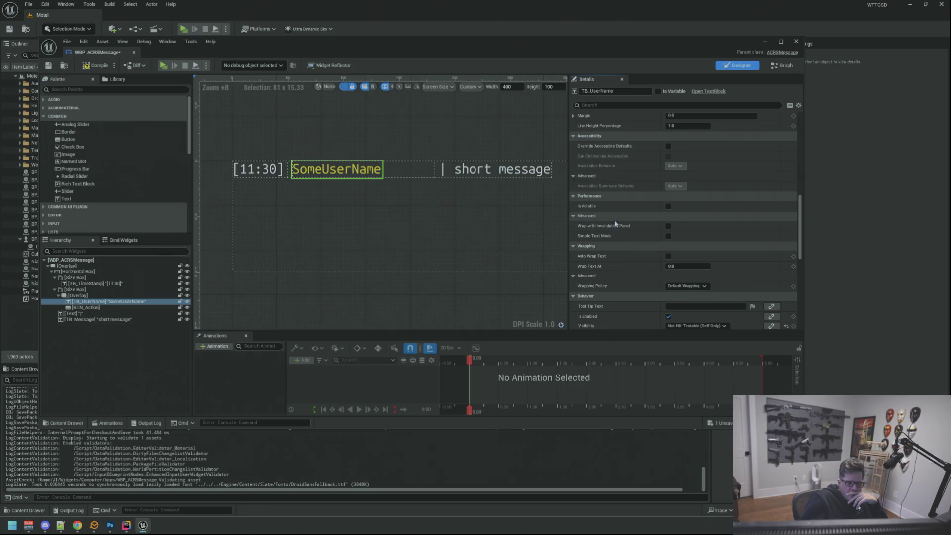
scroll(615, 224, "up", 3)
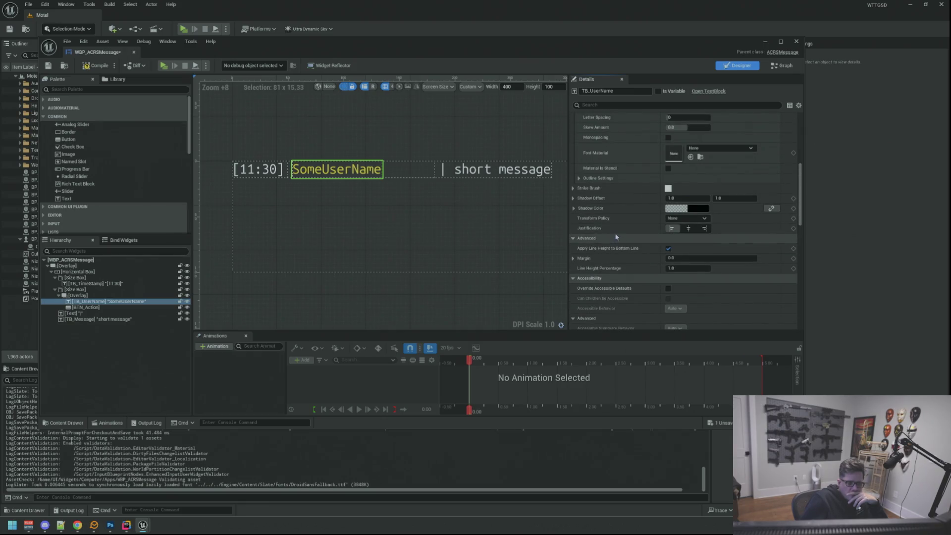
scroll(614, 233, "up", 2)
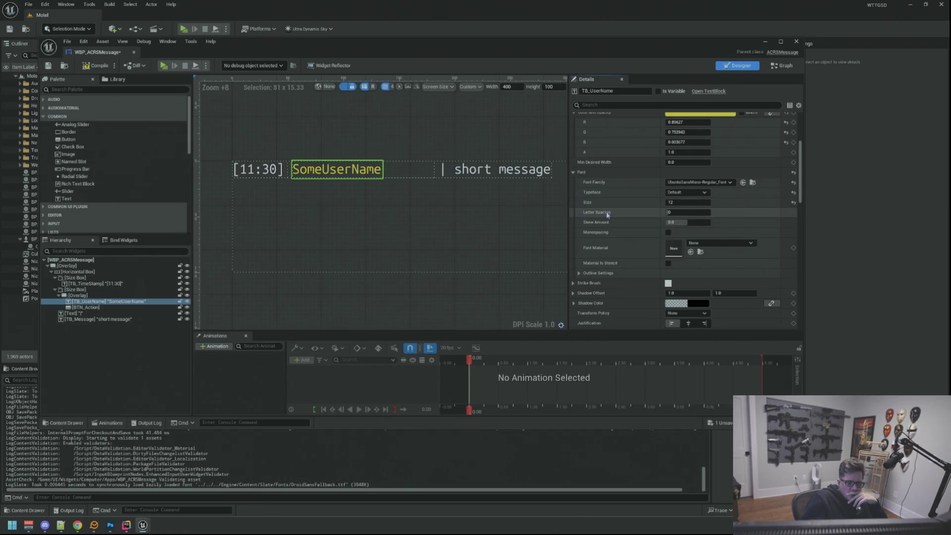
scroll(608, 215, "down", 1)
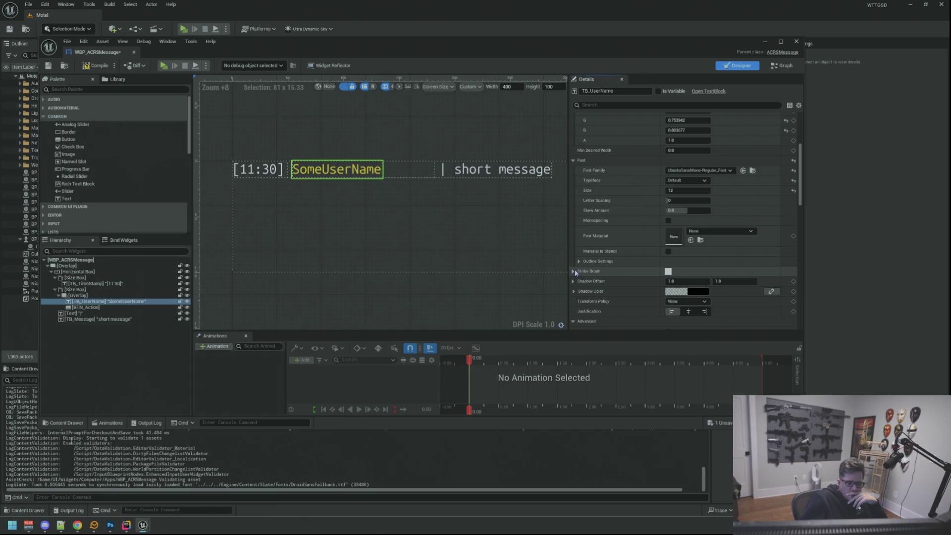
left_click(574, 271)
left_click(730, 283)
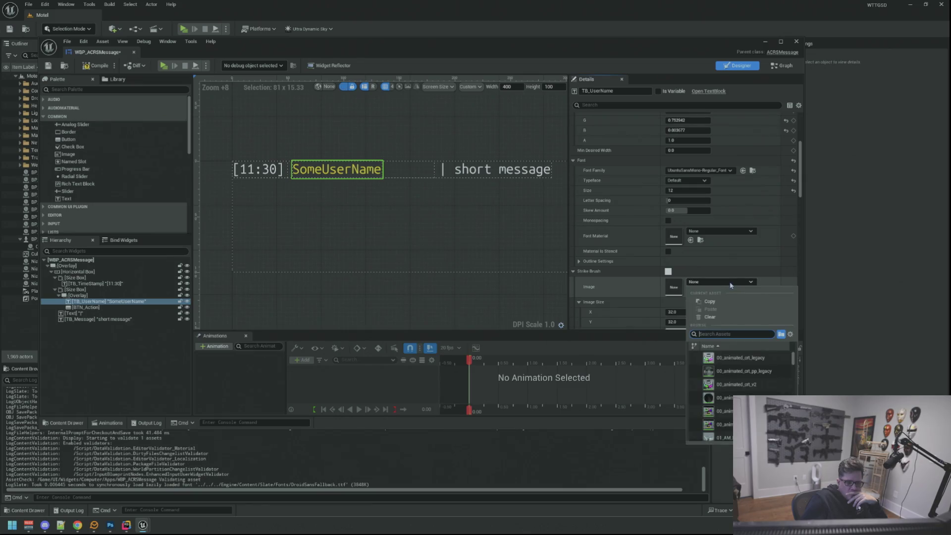
- Try the pixel texture as TB_UserName's strike brush, revert it to None, and save WBP_ACRSMessage
type("pixel")
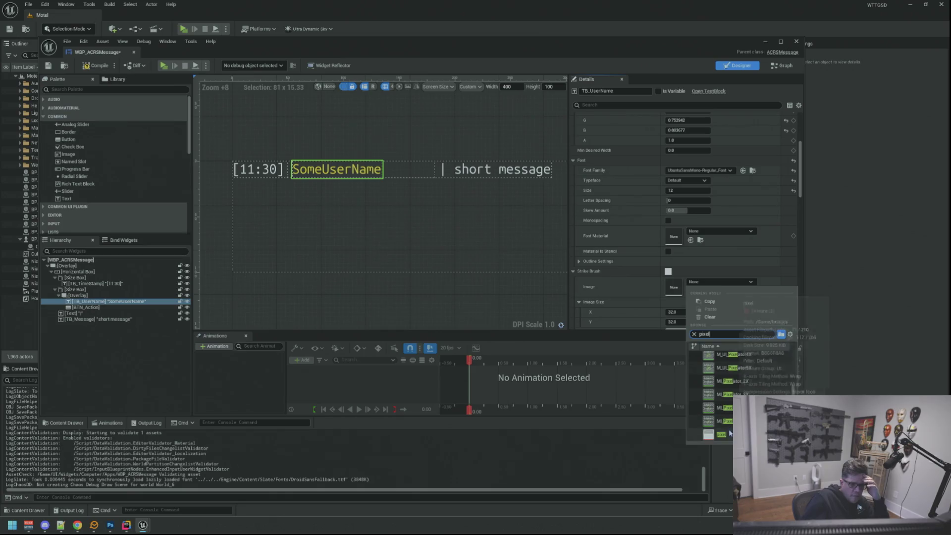
left_click(722, 434)
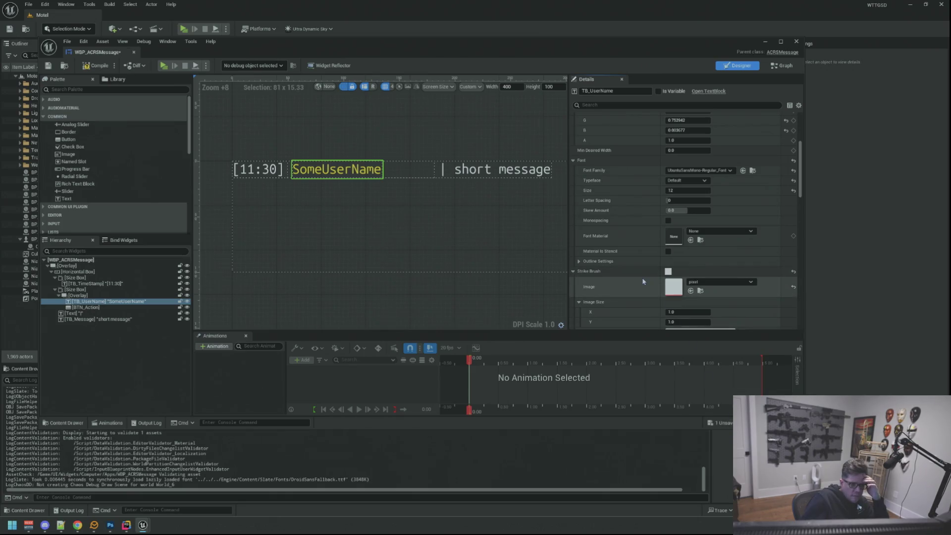
scroll(643, 282, "down", 3)
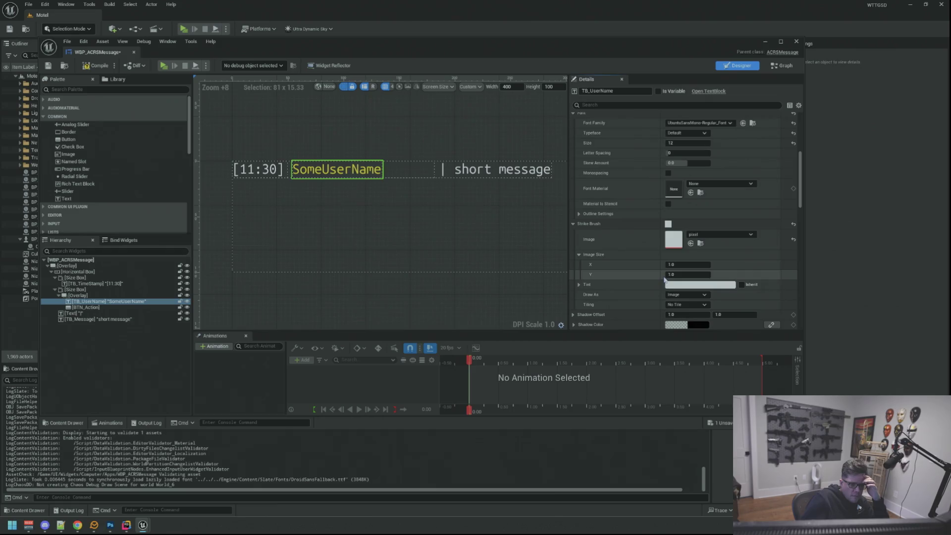
scroll(664, 280, "down", 1)
scroll(664, 280, "up", 2)
left_click(794, 252)
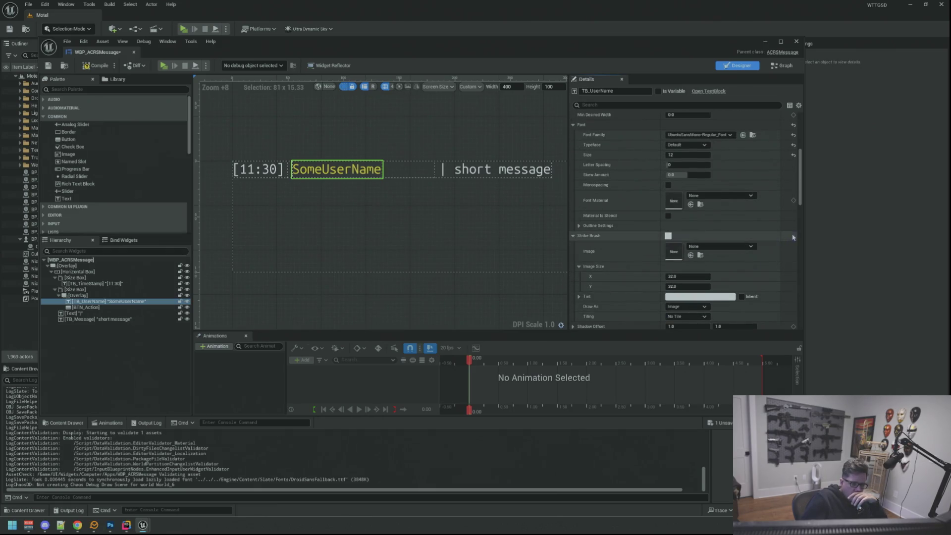
left_click(574, 236)
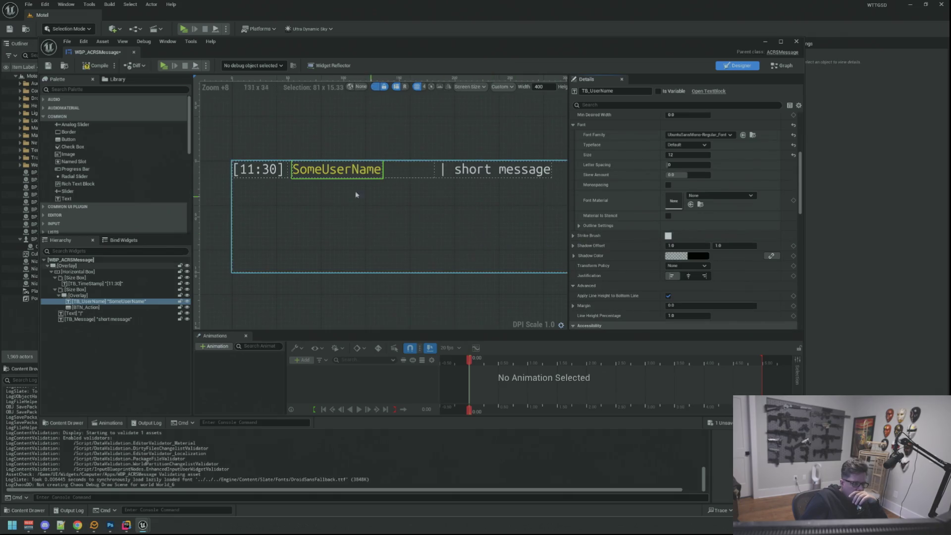
key("ctrl+s")
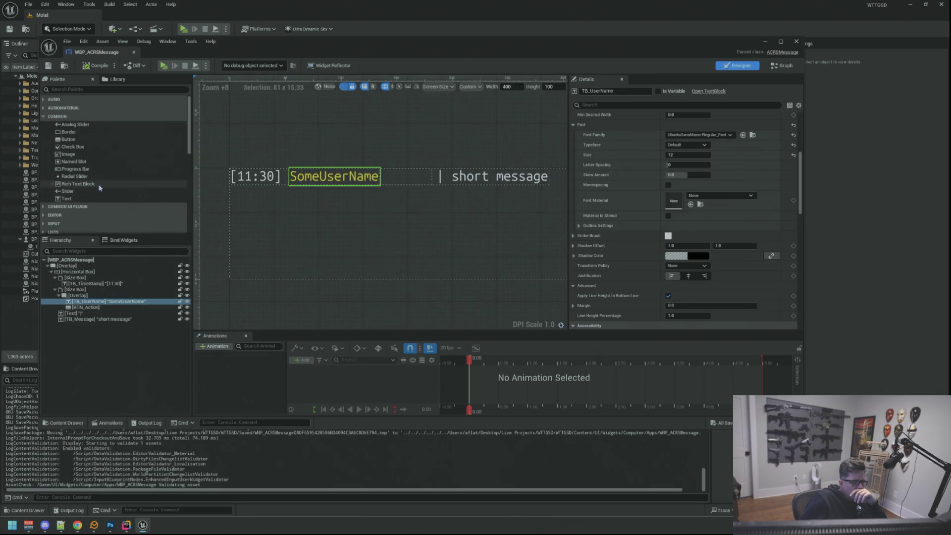
- Add an Image to the username overlay: fill horizontally, bottom-aligned, 1 unit tall as an underline
mouse_move(70, 154)
left_mouse_down()
mouse_move(107, 190)
mouse_move(117, 296)
left_mouse_up()
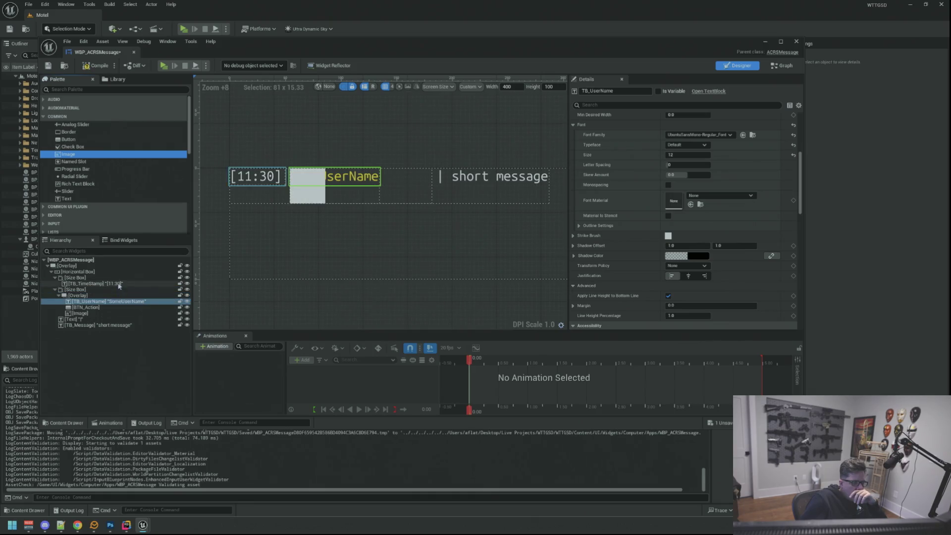
scroll(704, 139, "up", 5)
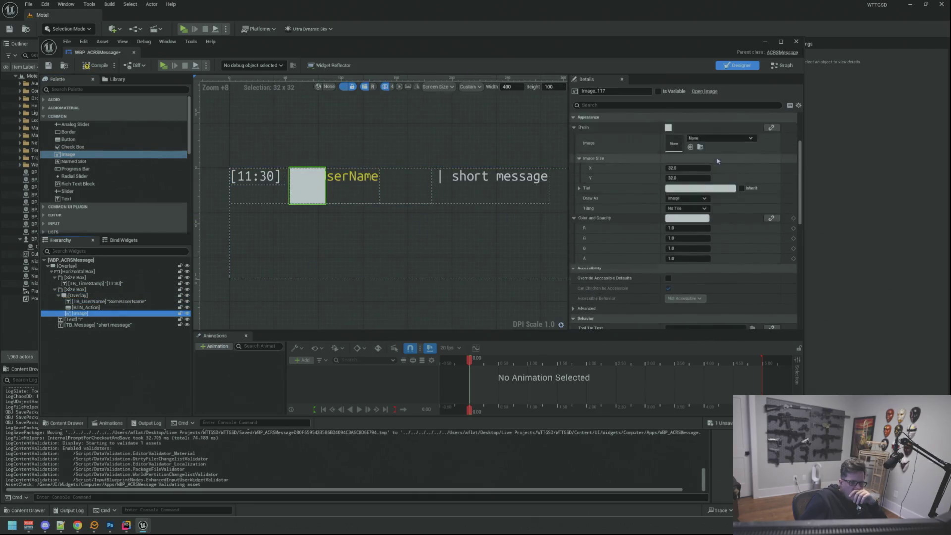
left_click(708, 178)
left_click(708, 187)
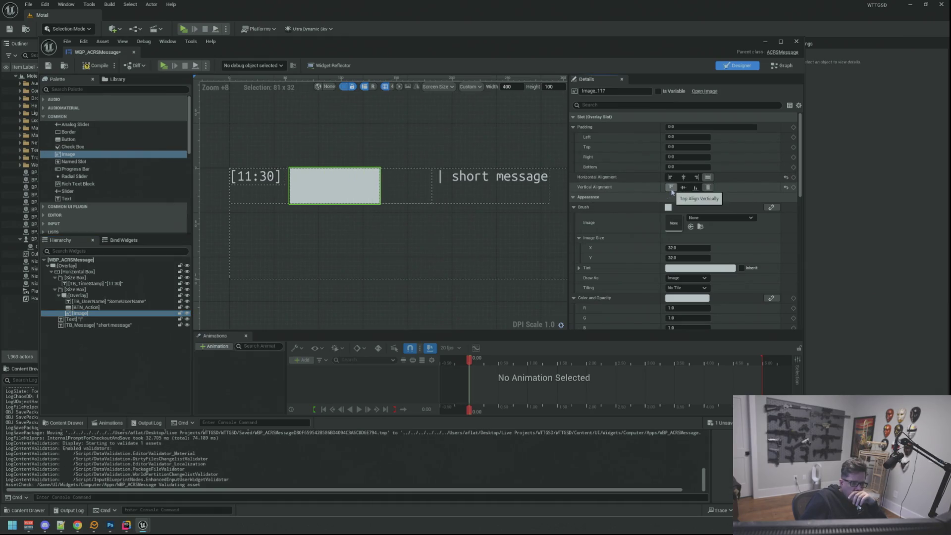
left_click(695, 187)
left_click_drag(689, 258, 689, 254)
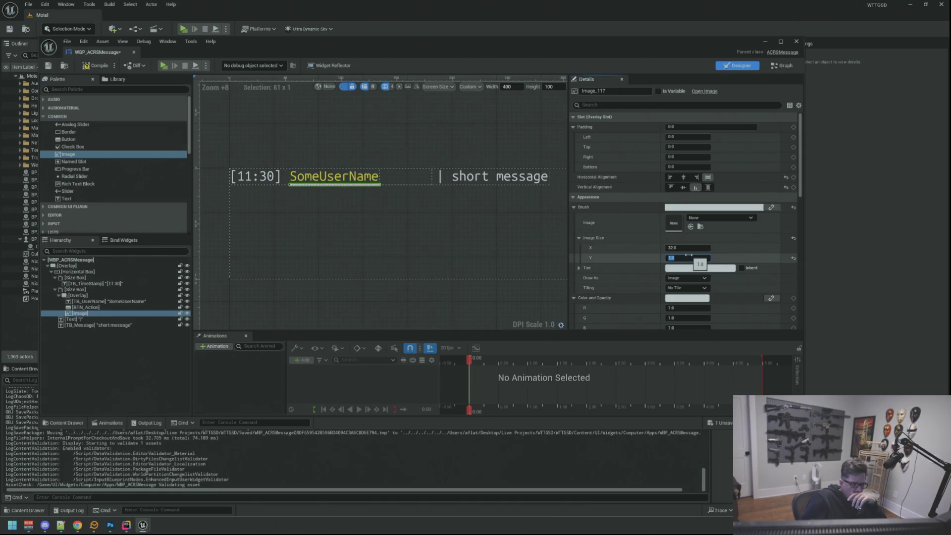
left_click(151, 301)
left_click(712, 228)
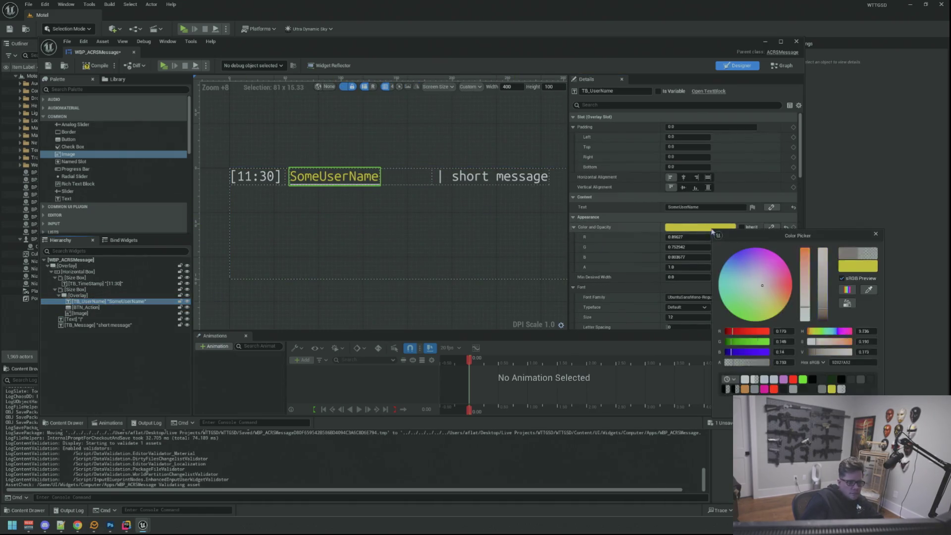
- Copy the username's yellow hex colour value and close the colour picker
left_click(852, 362)
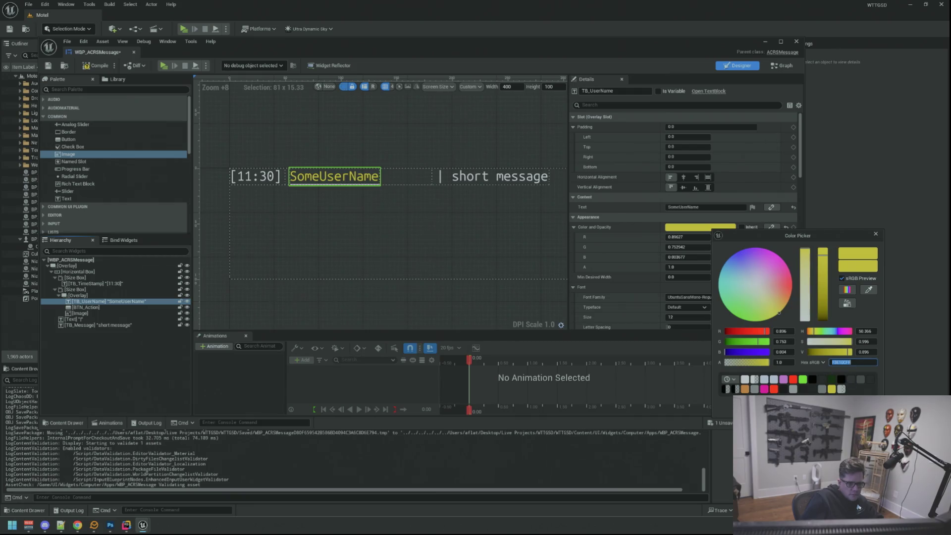
left_click(365, 263)
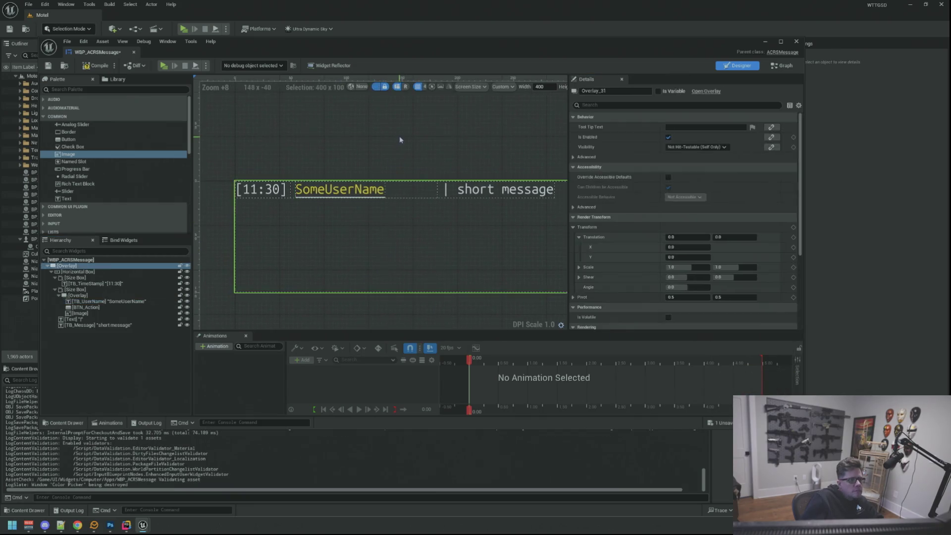
left_click(339, 96)
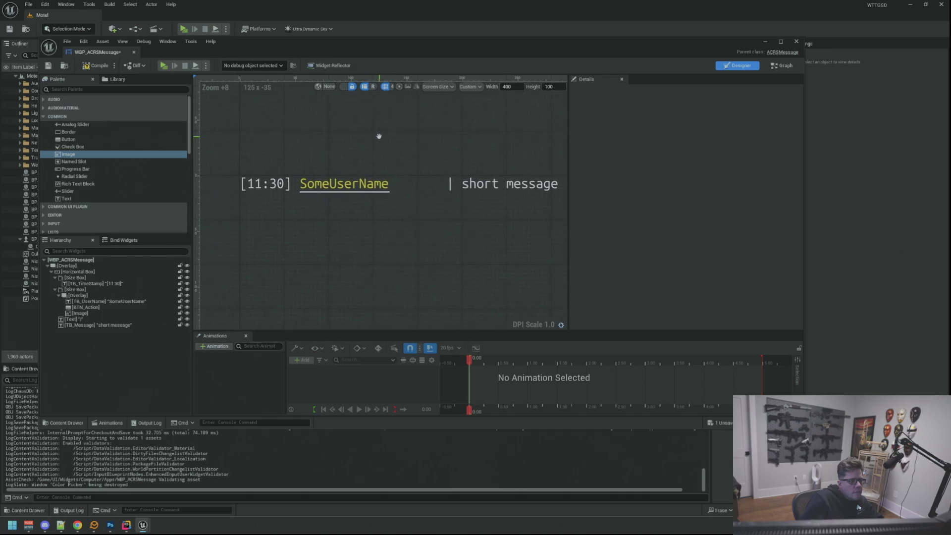
- Compile and save WBP_ACRSMessage, then select the underline image for renaming
scroll(416, 159, "down", 5)
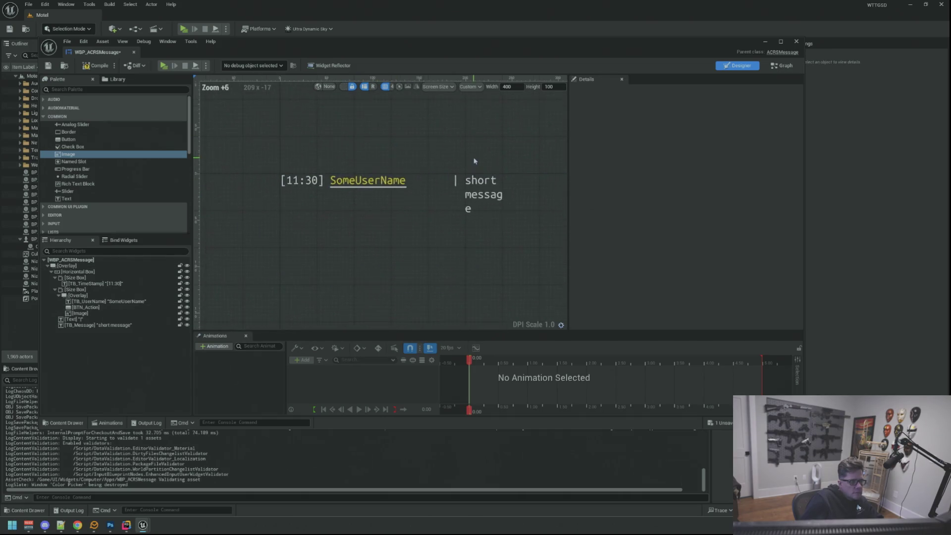
scroll(474, 161, "down", 3)
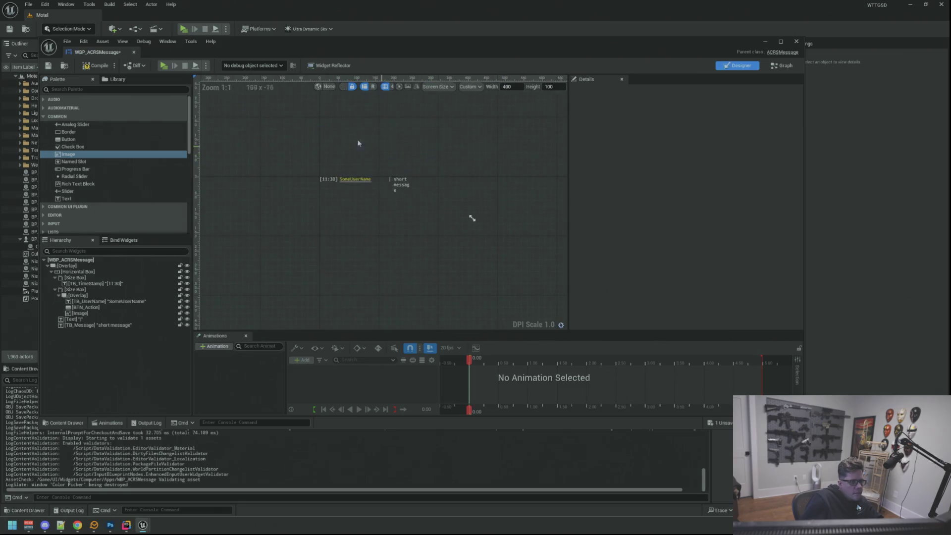
left_click(91, 68)
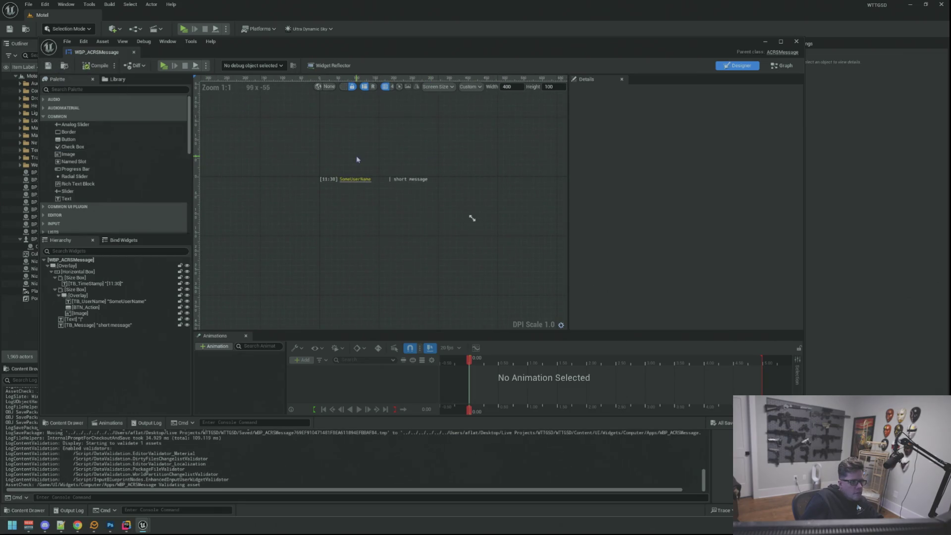
left_click_drag(356, 159, 358, 159)
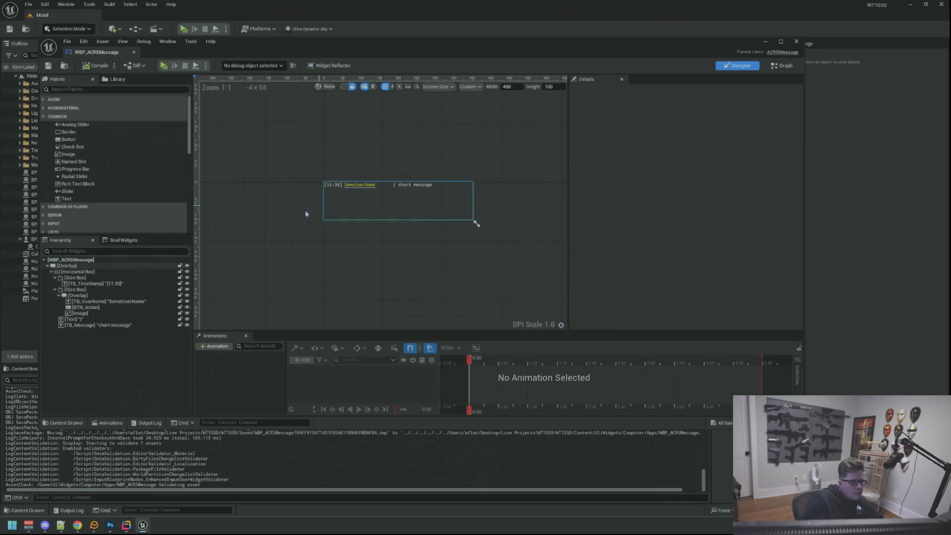
left_click(113, 312)
key("F2")
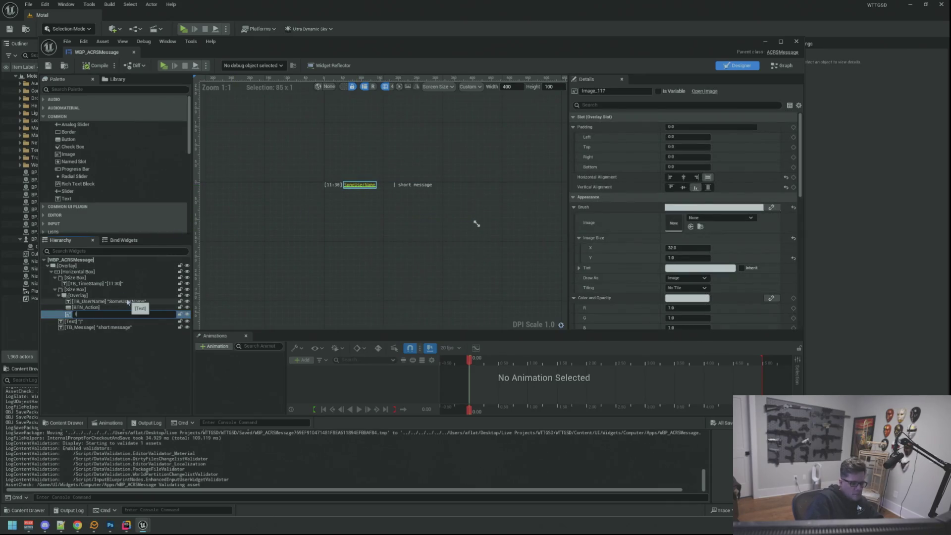
type("I_Under")
- Name the underline image I_UserNameUnderLine
key("BackSpace")
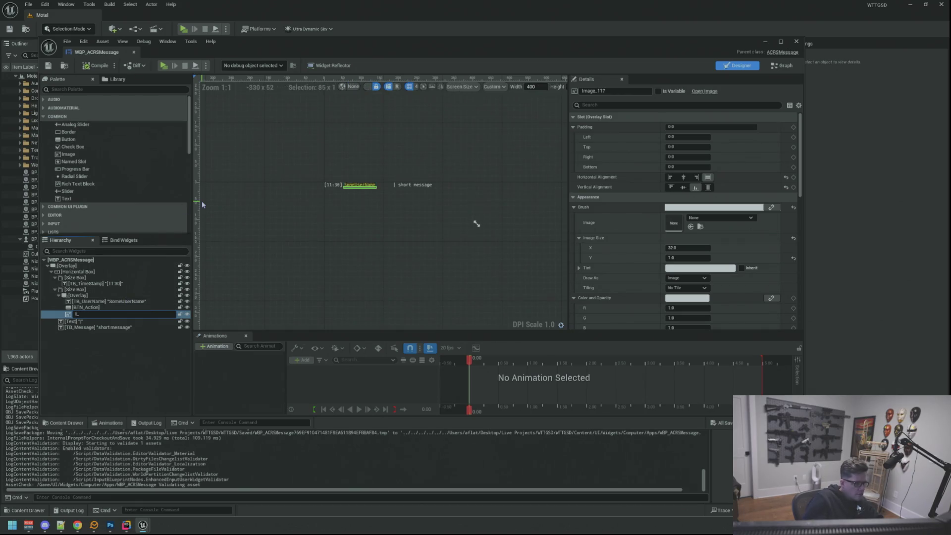
type("UserNameUnderLine")
key("Return")
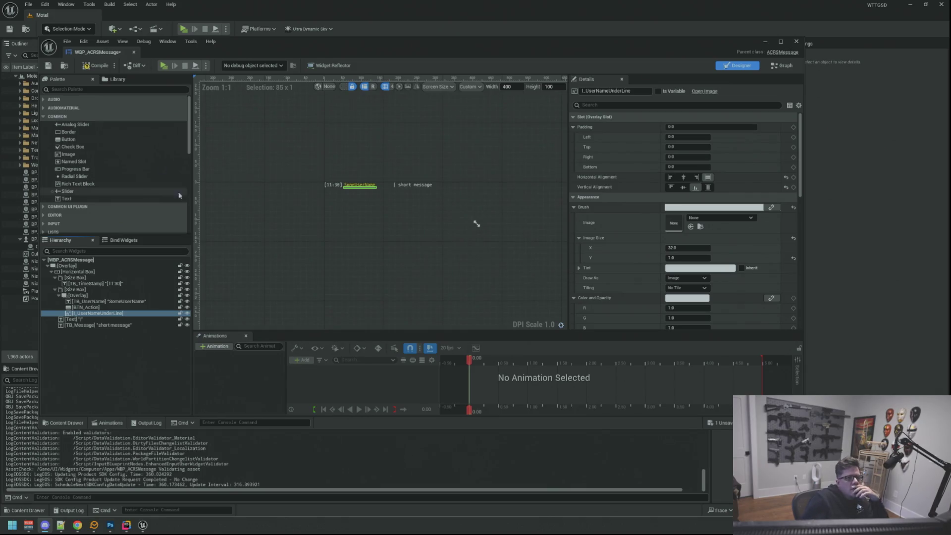
left_click_drag(426, 192, 426, 213)
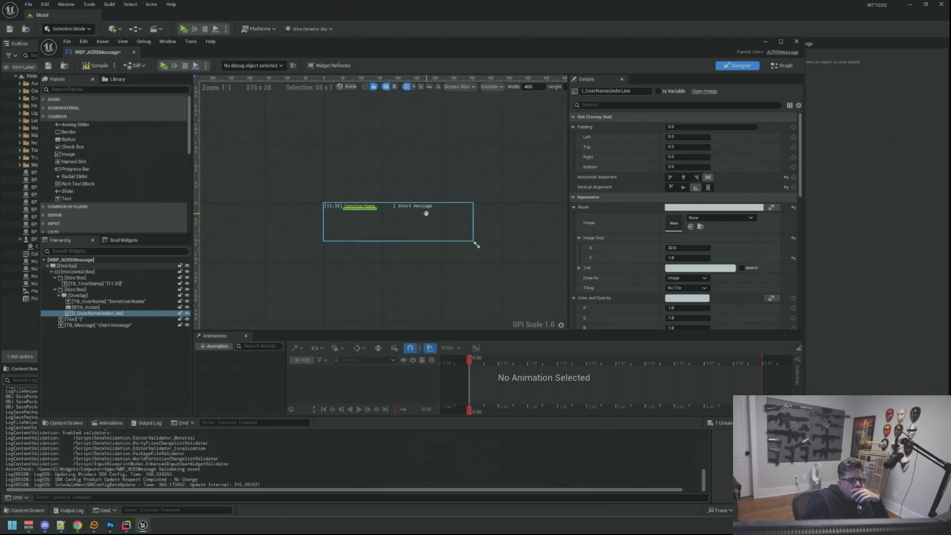
- Give the underline image the yellow colour, then compile and save the widget
left_click(685, 299)
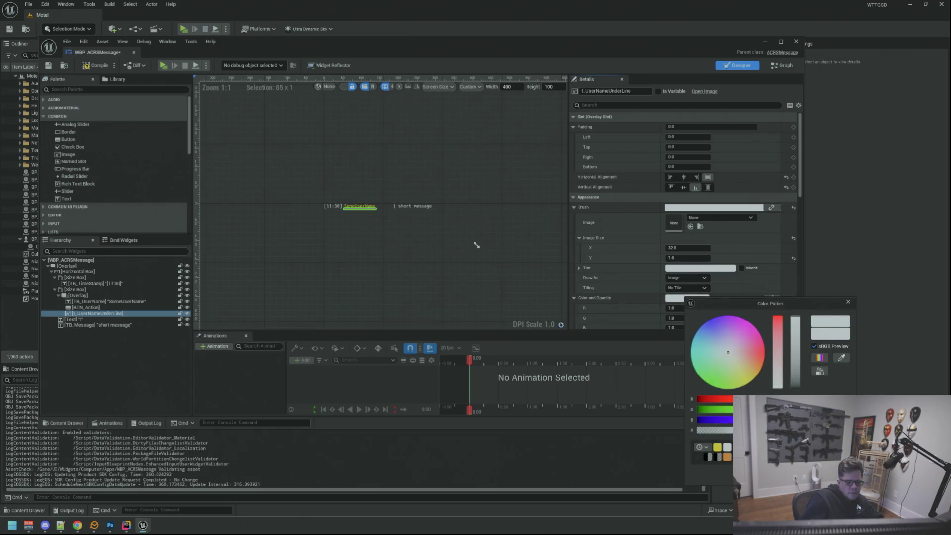
left_click(458, 250)
left_click(442, 267)
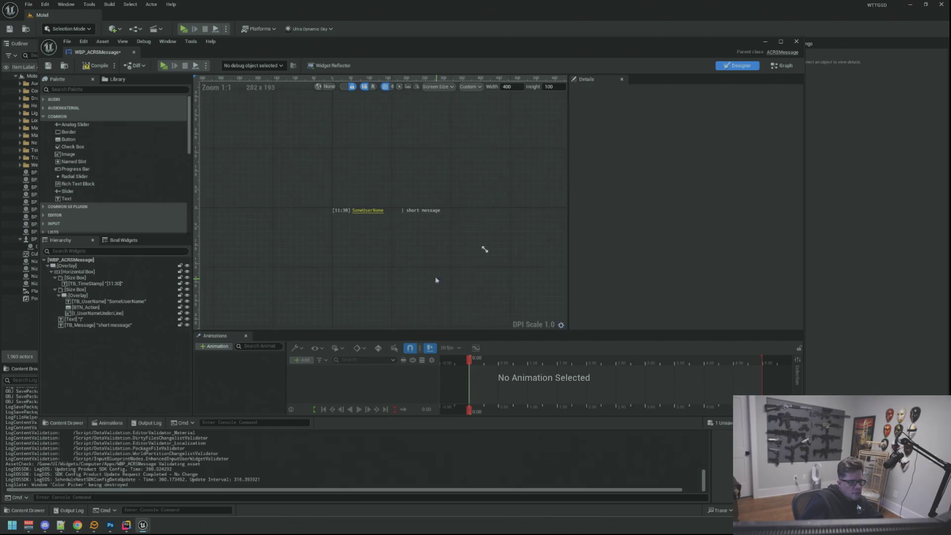
left_click(81, 68)
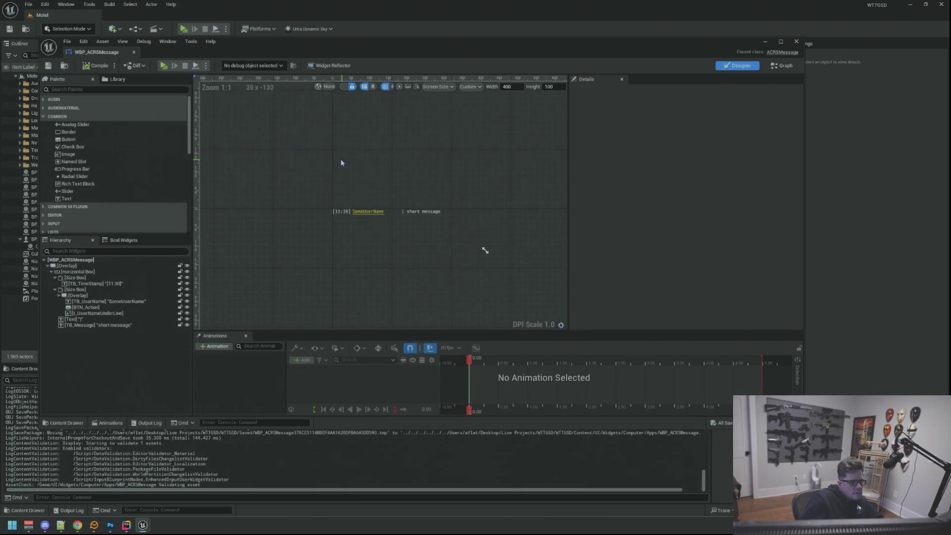
- Select the underline image and begin renaming it with the I_ prefix
left_click(100, 314)
key("F2")
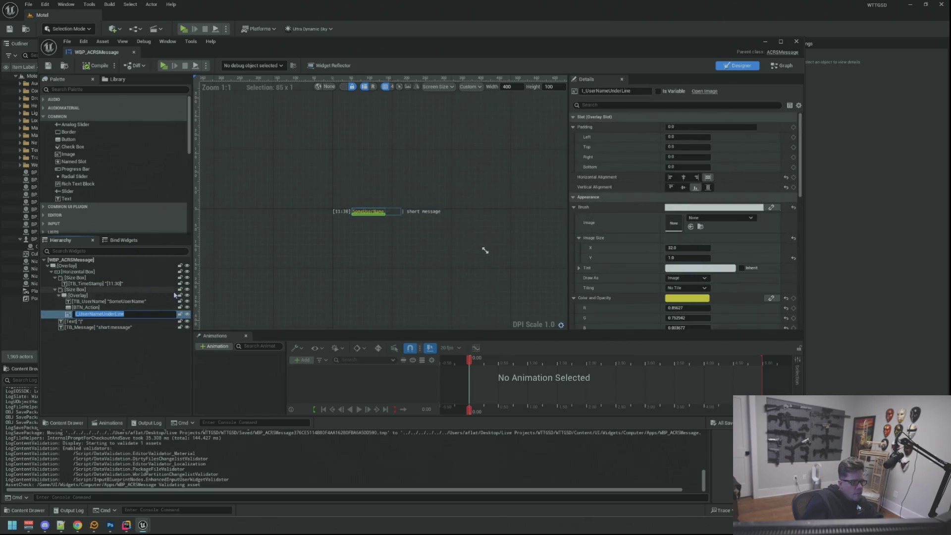
type("I_")
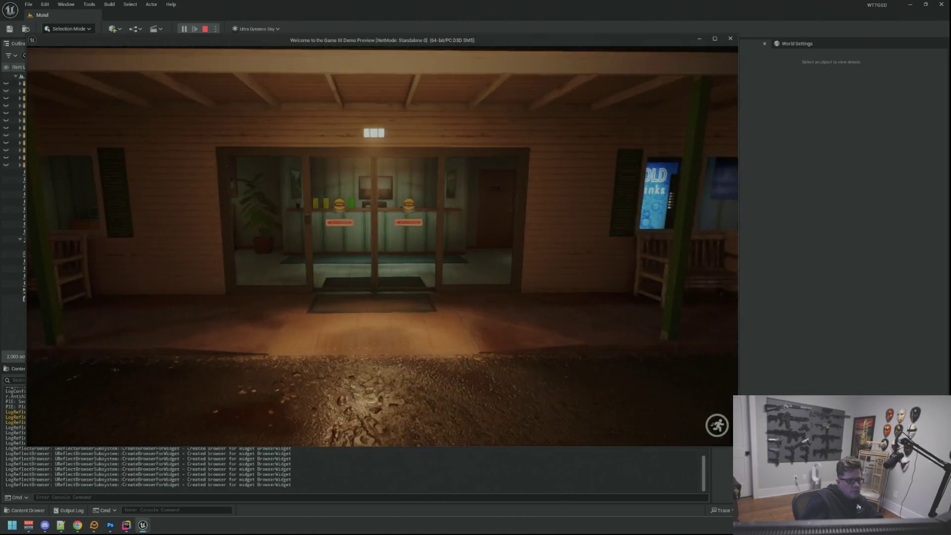
- Walk through the Private door, office, break room and bathroom out to the hallway
key("w")
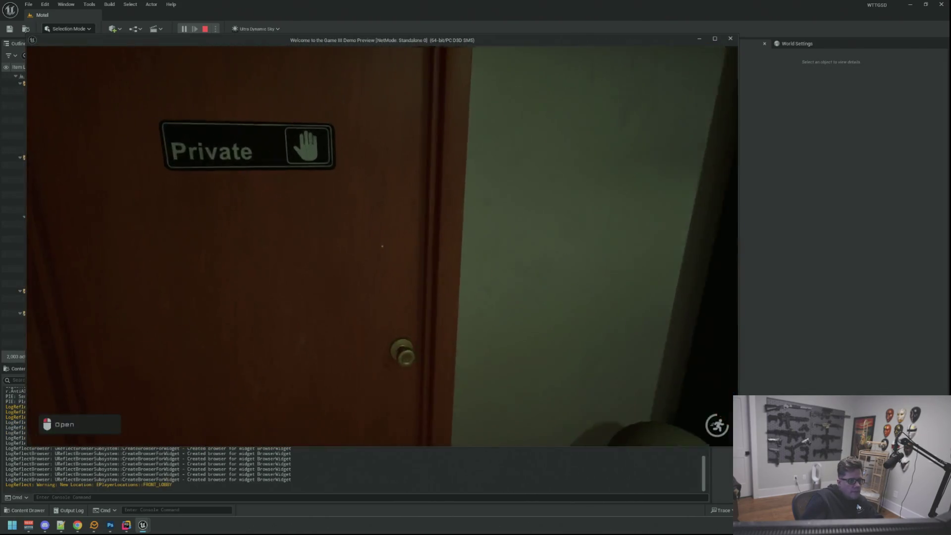
key("w")
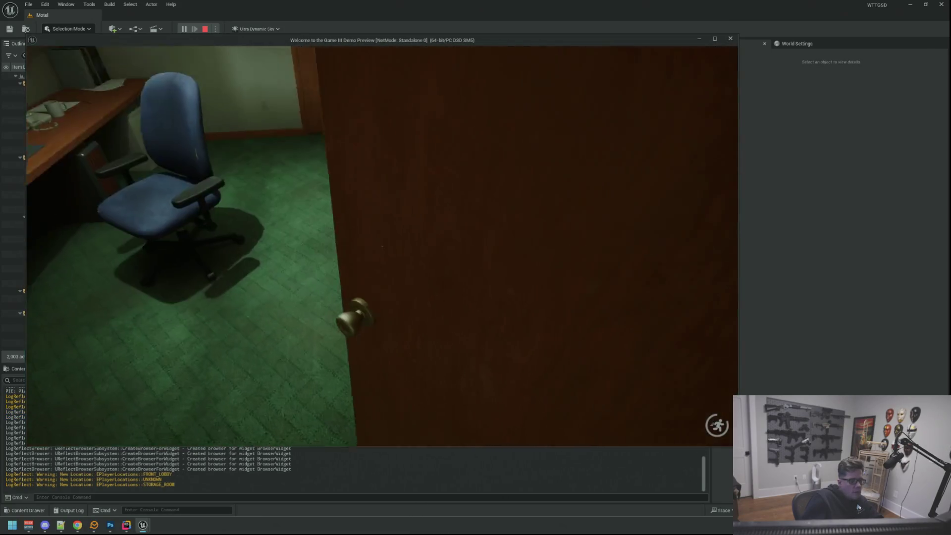
key("e")
key("w")
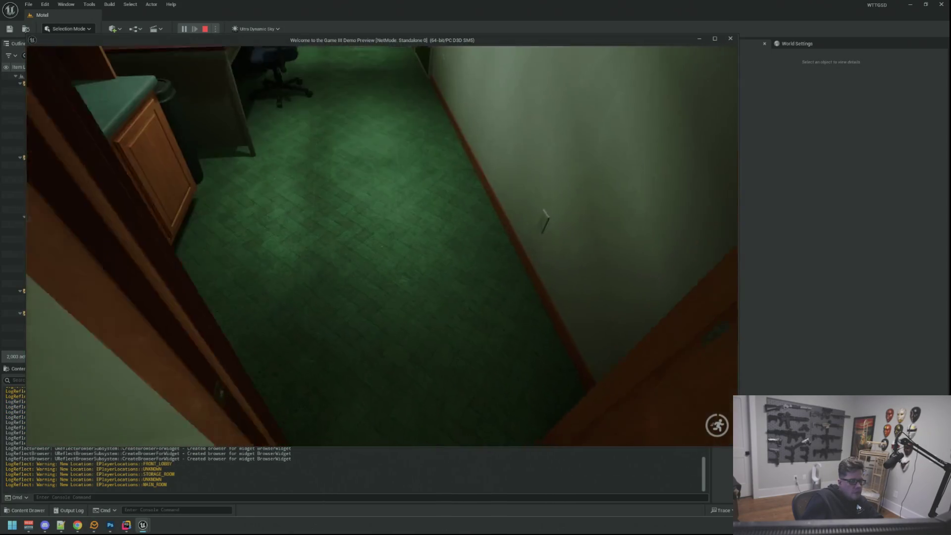
key("w")
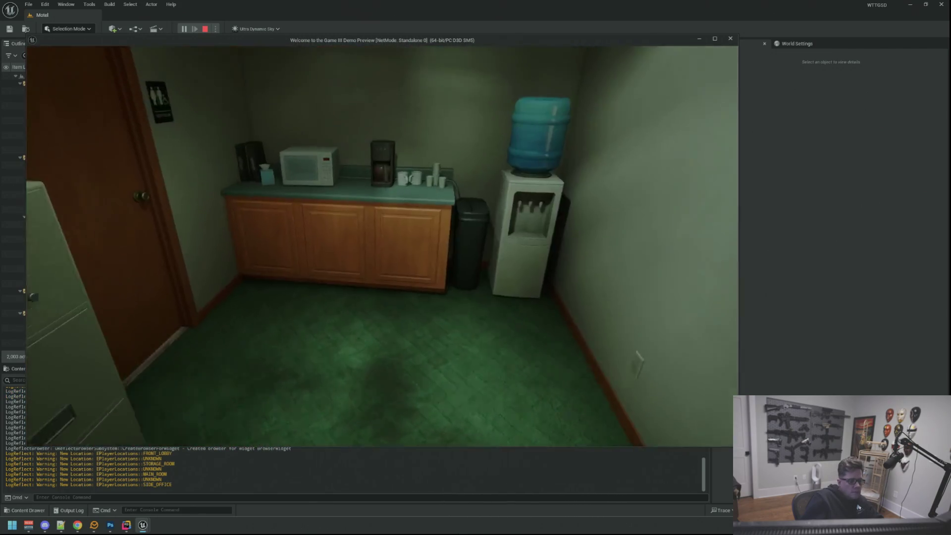
key("e")
key("w")
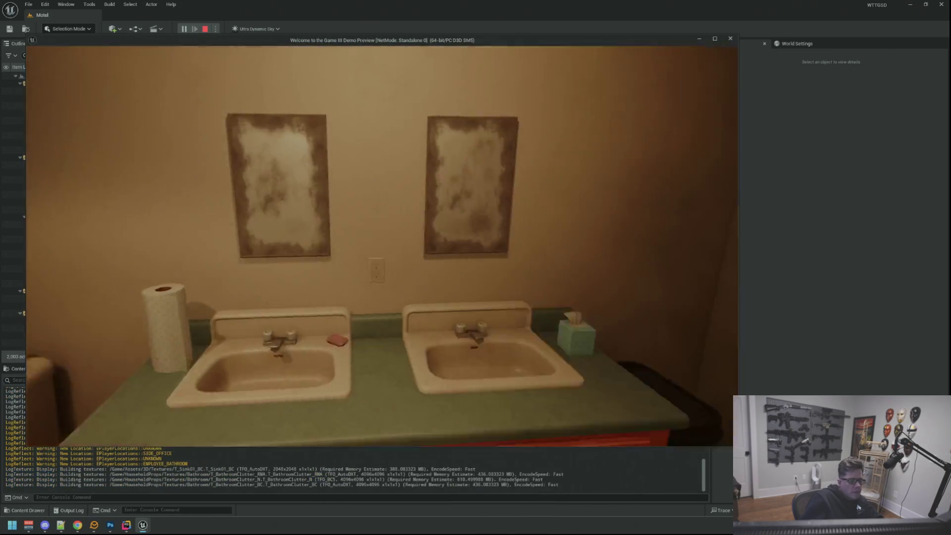
key("e")
key("e")
key("w")
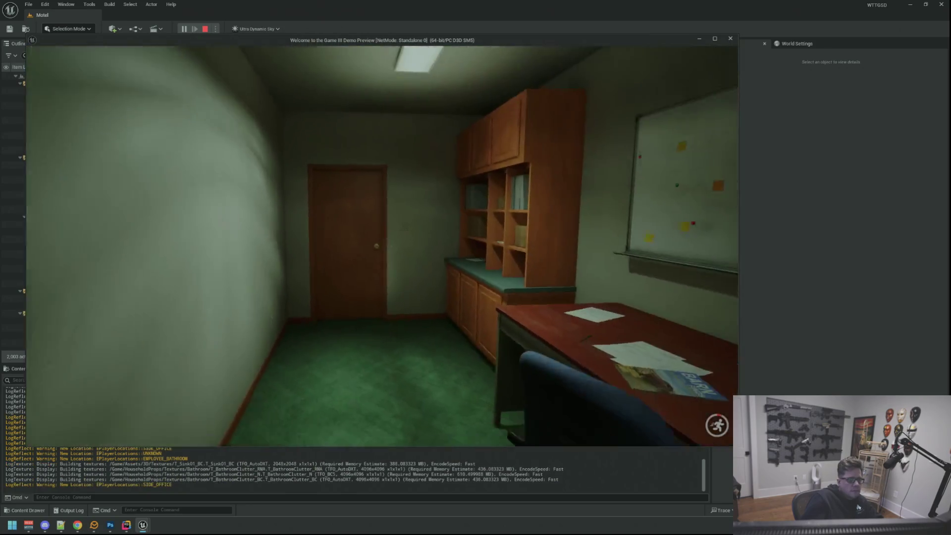
key("w")
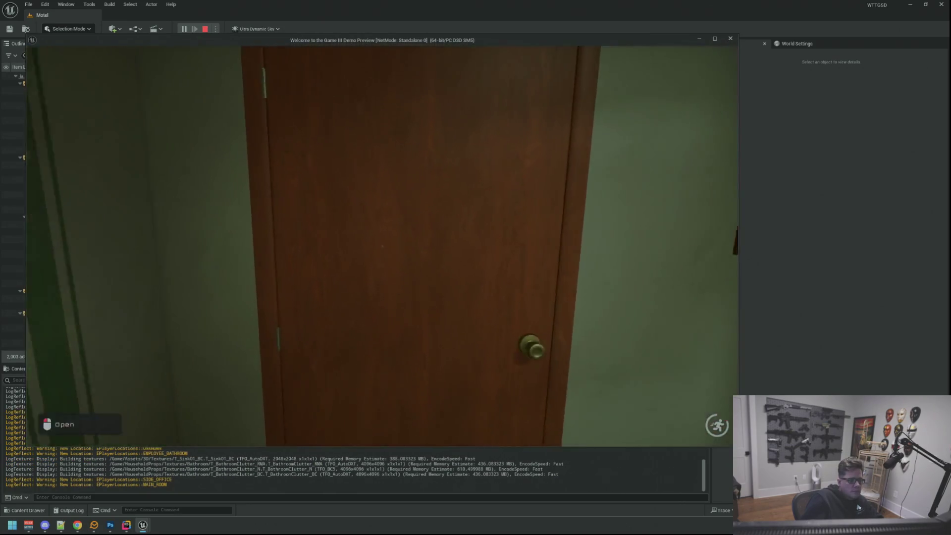
key("e")
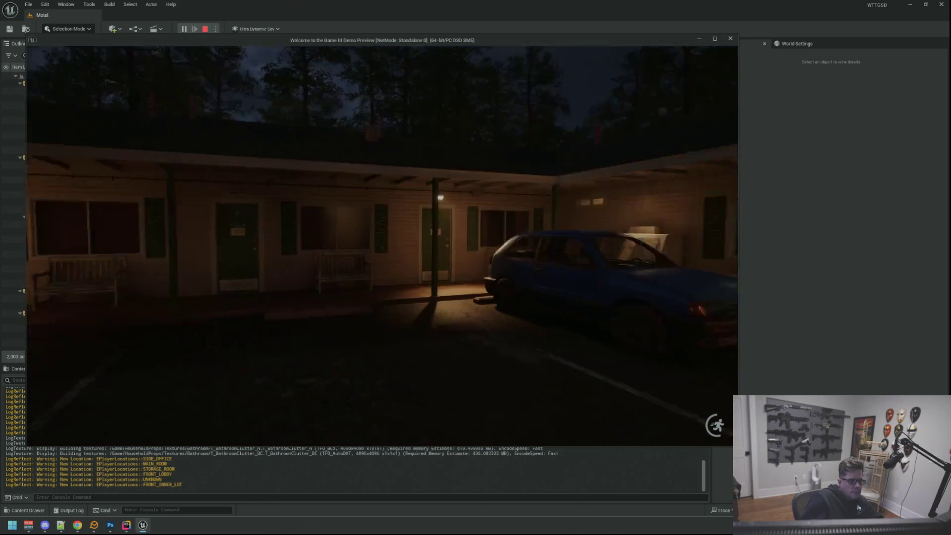
- Walk out through the lobby to the motel porch and equip the Camera item
key("w")
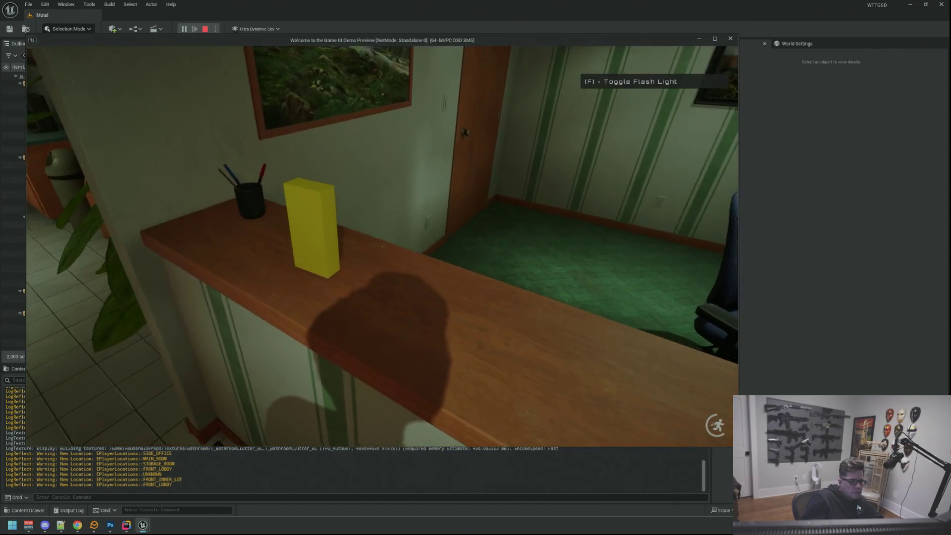
key("w")
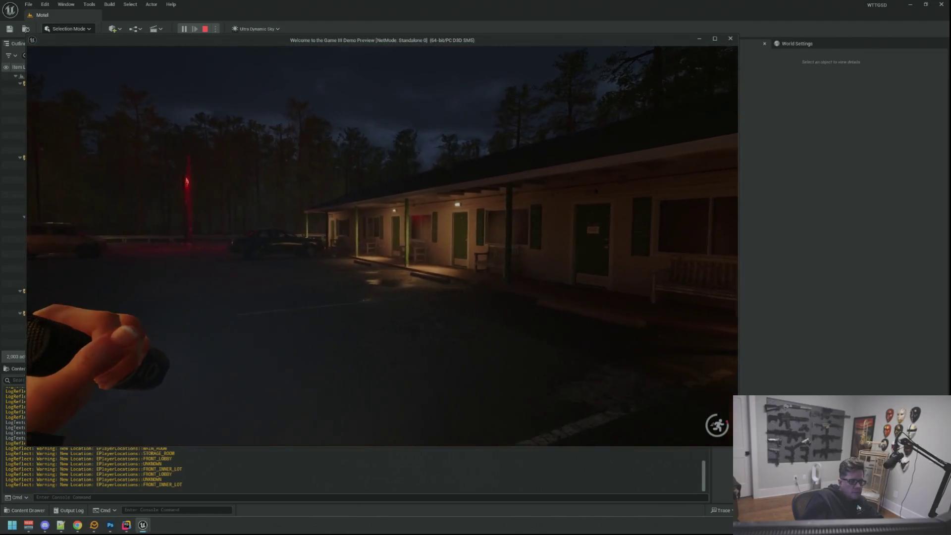
key("w")
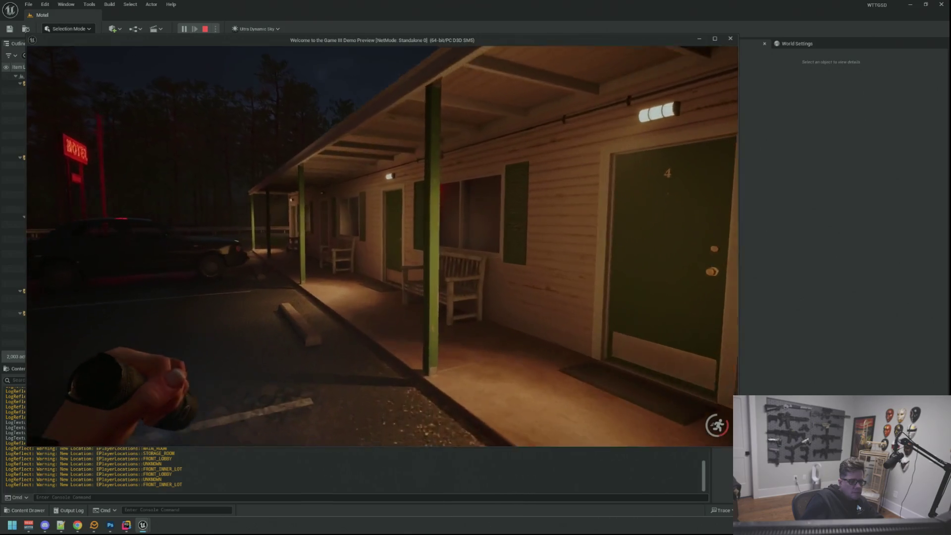
key("w")
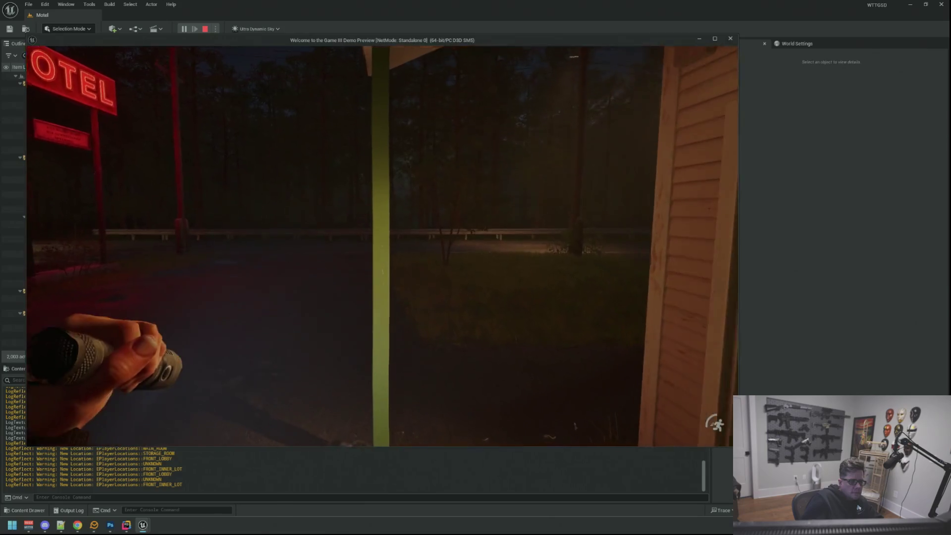
key("i")
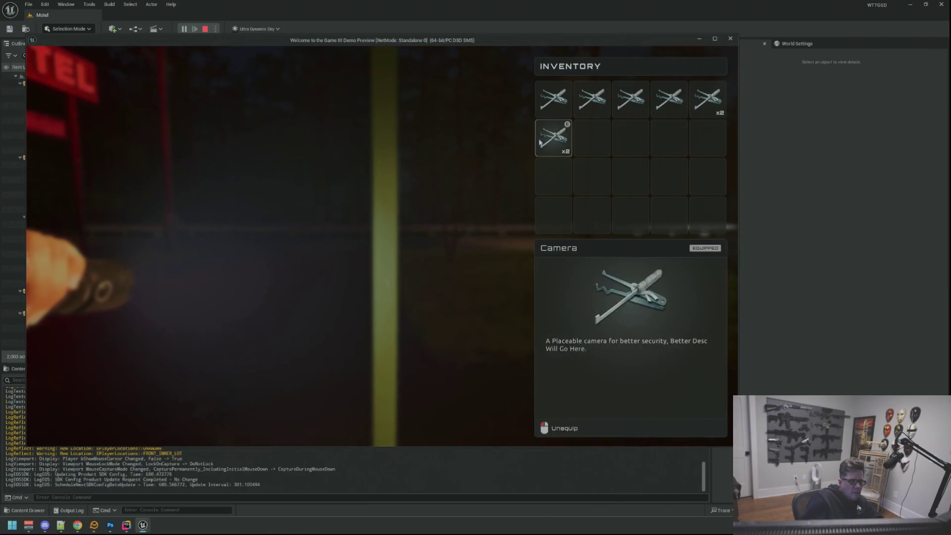
key("i")
- Walk past the MOTEL sign to the green dumpster and open the inventory there
key("w")
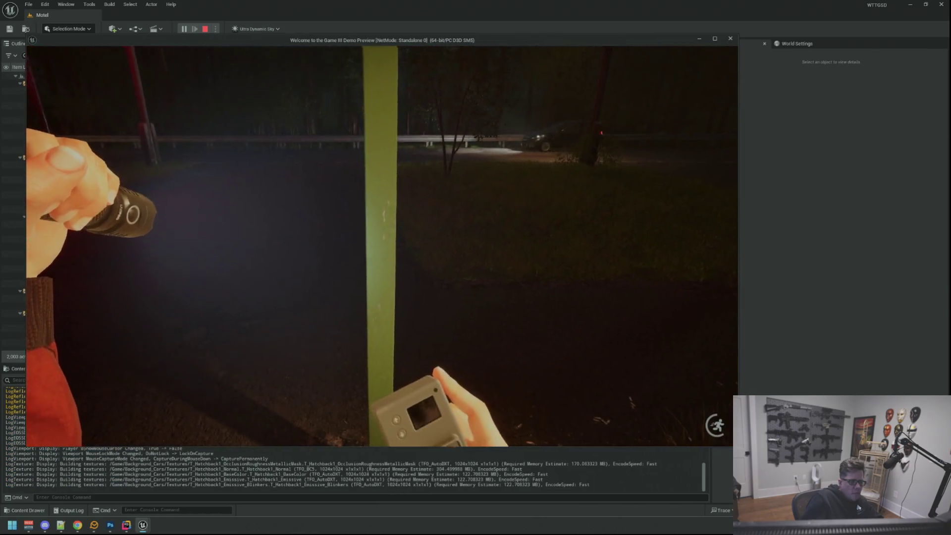
key("w")
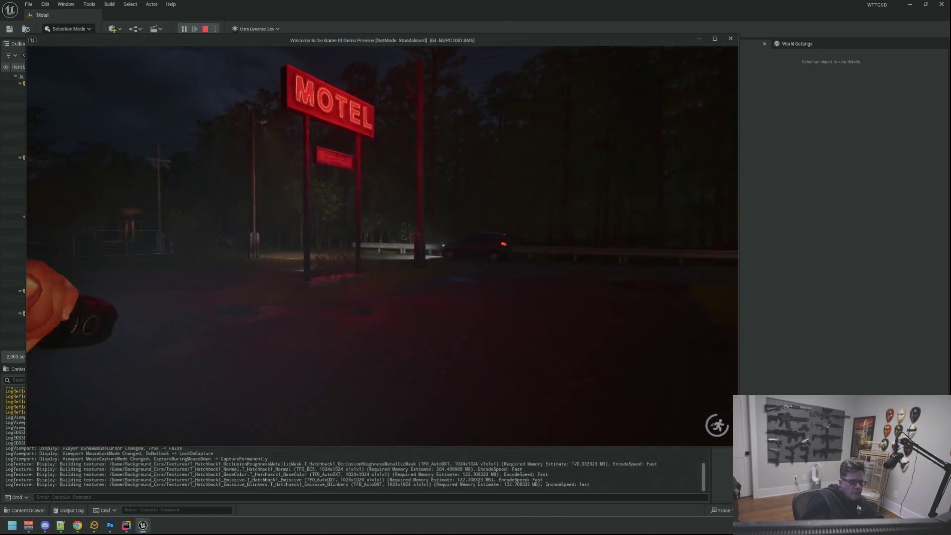
key("w")
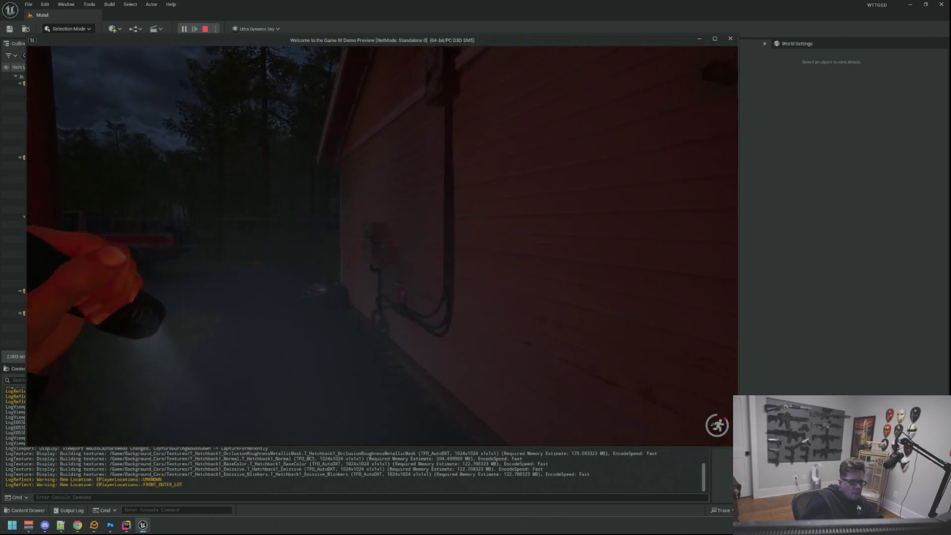
key("w")
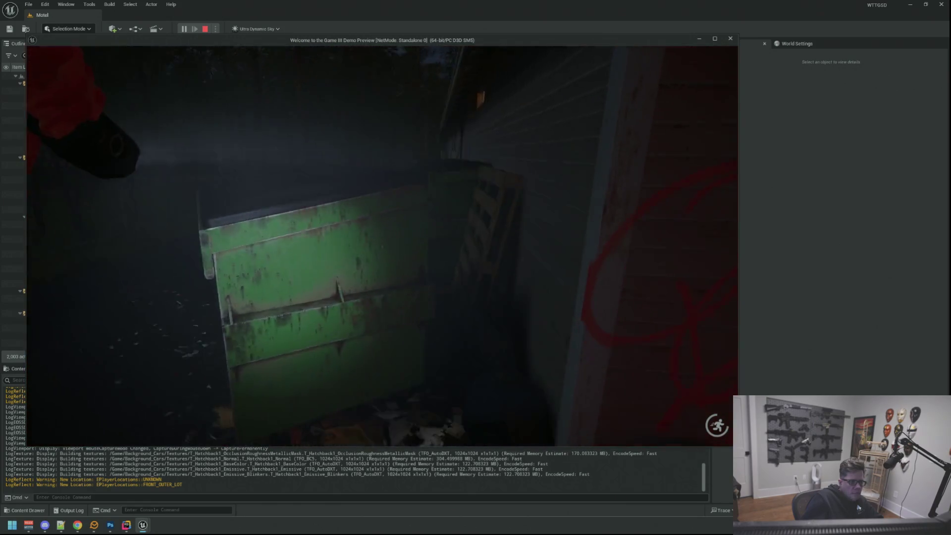
key("Tab")
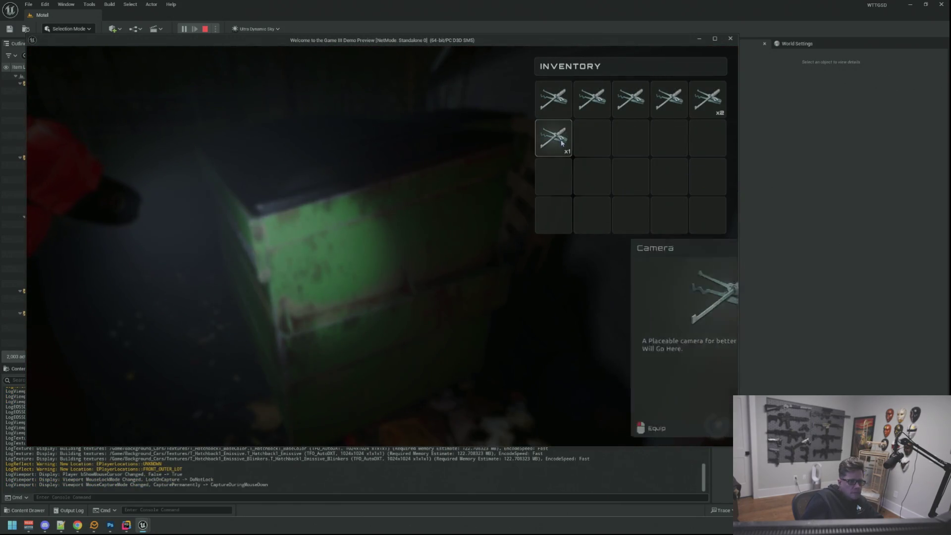
- Mount the security camera on the green dumpster
key("Tab")
key("w")
key("s")
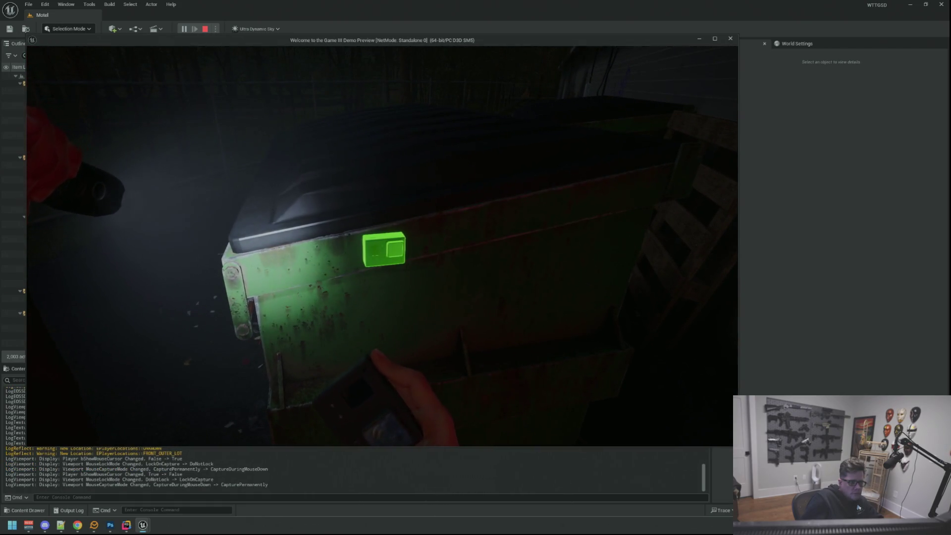
key("e")
key("shift+w")
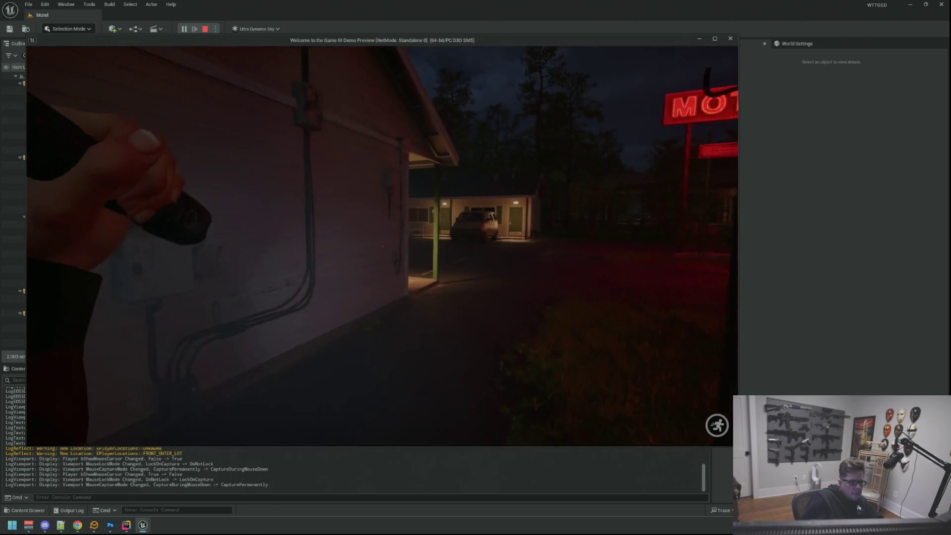
- Walk back across the courtyard into the lobby, through the Private door, to the desk computer
key("w")
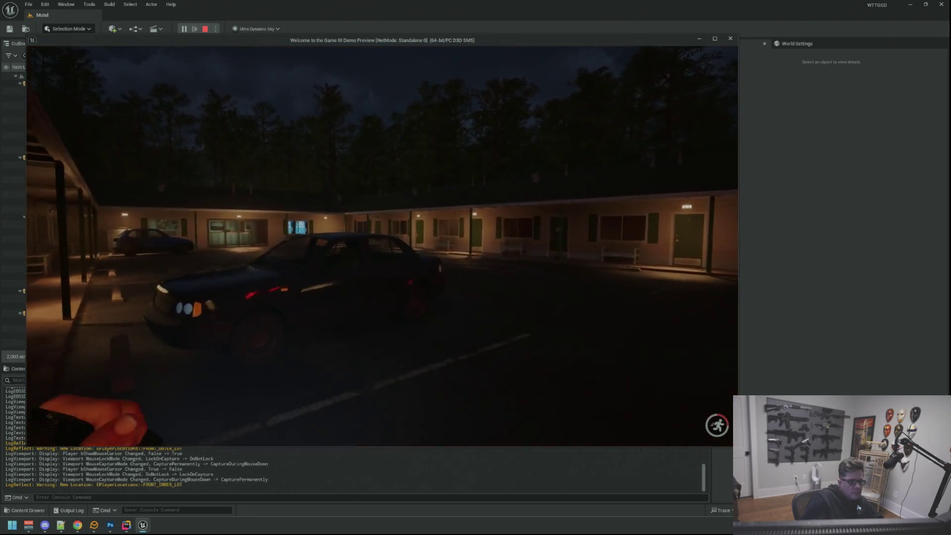
key("w")
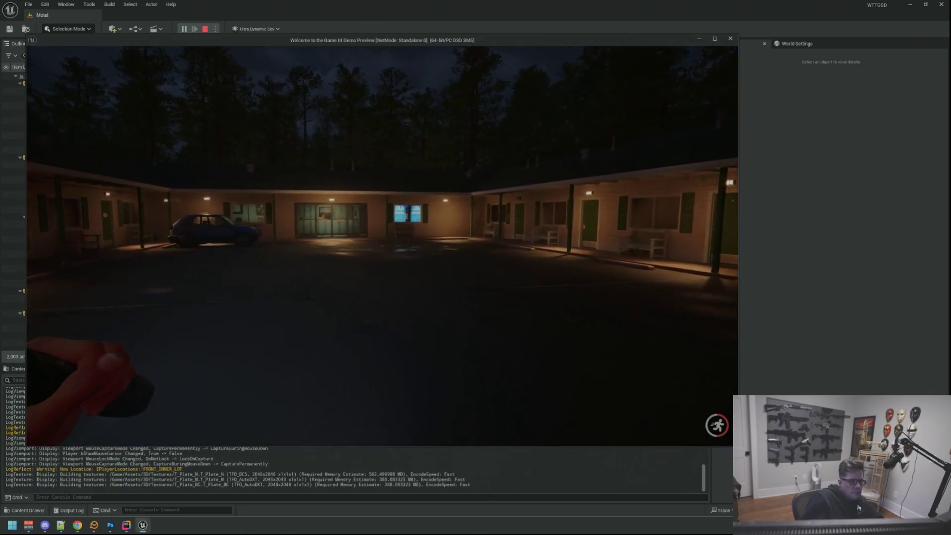
key("w")
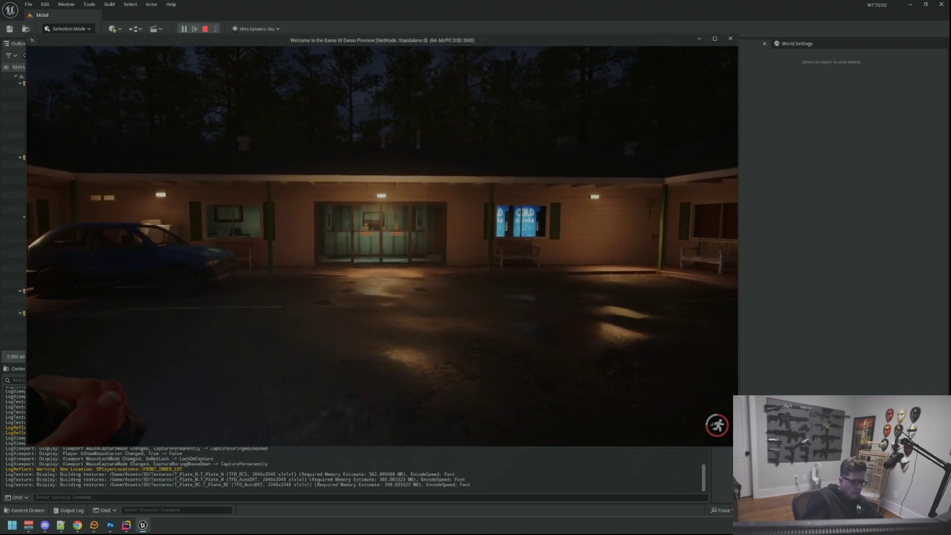
key("w")
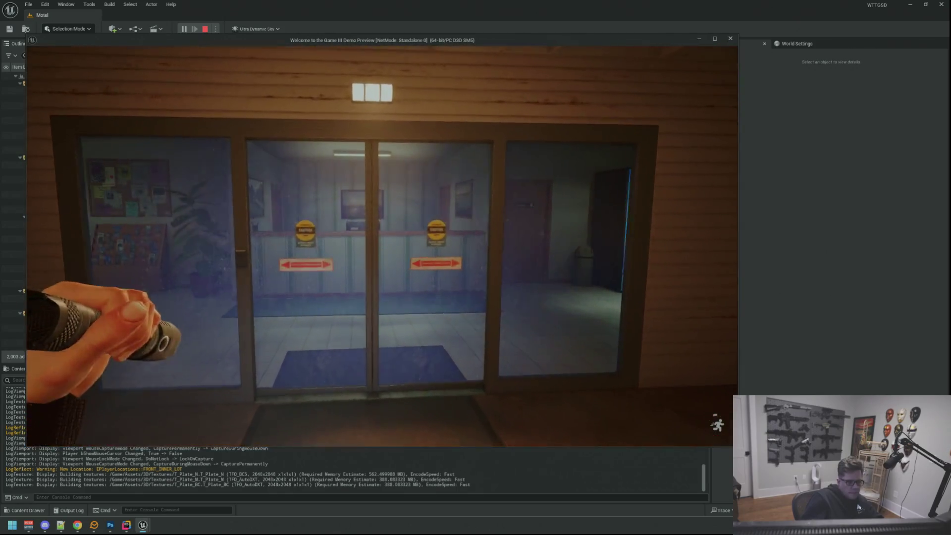
key("w")
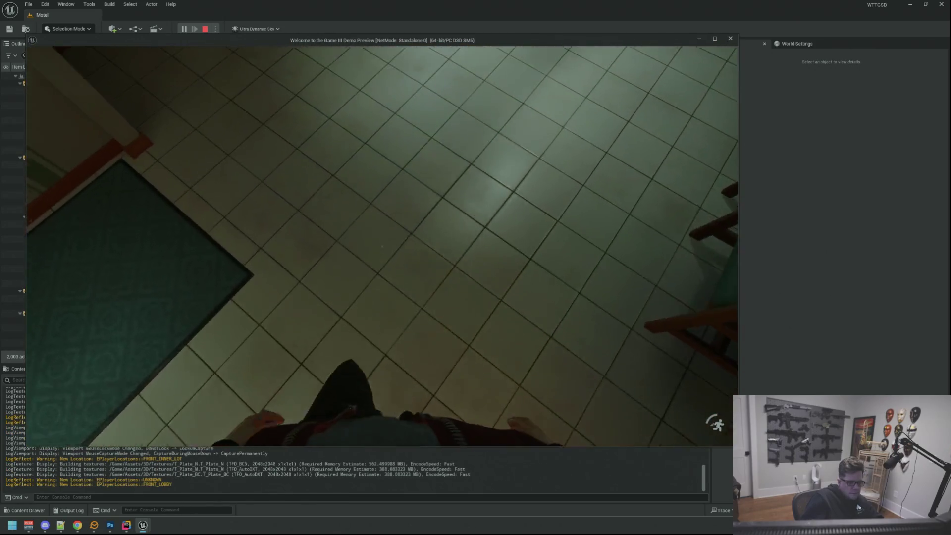
key("w")
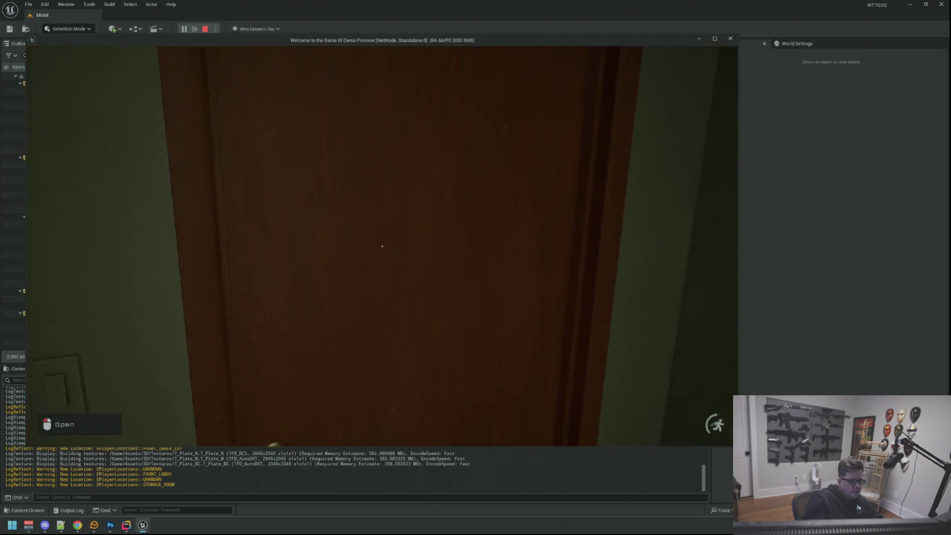
left_click(382, 246)
key("w")
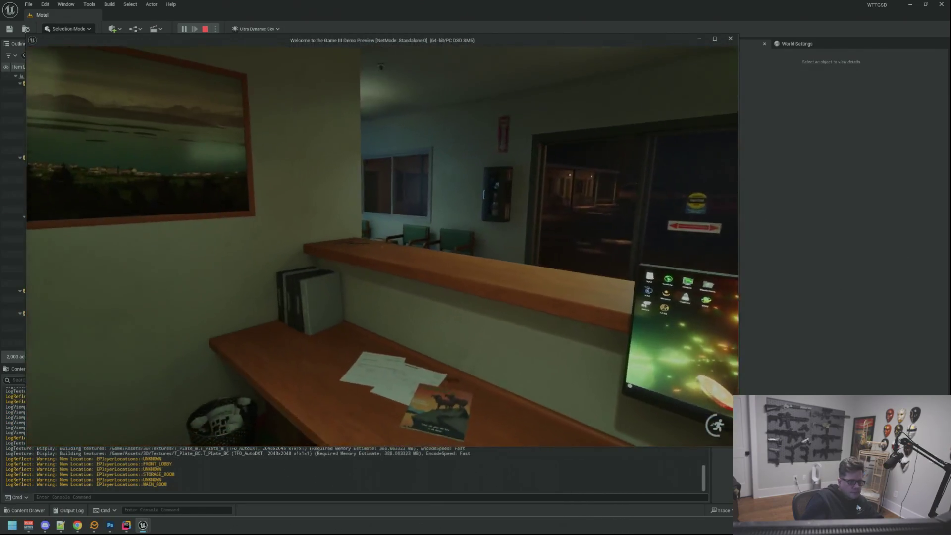
left_click(382, 246)
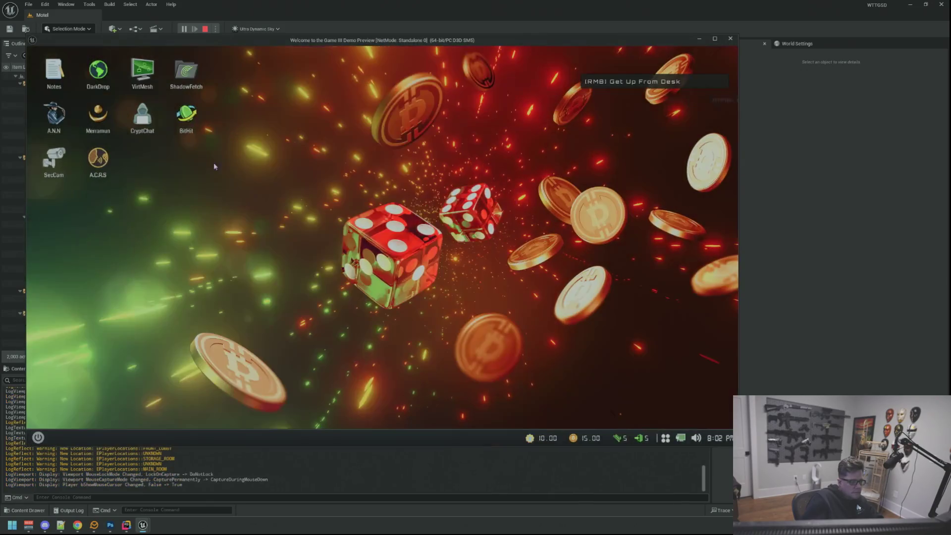
left_click(72, 149)
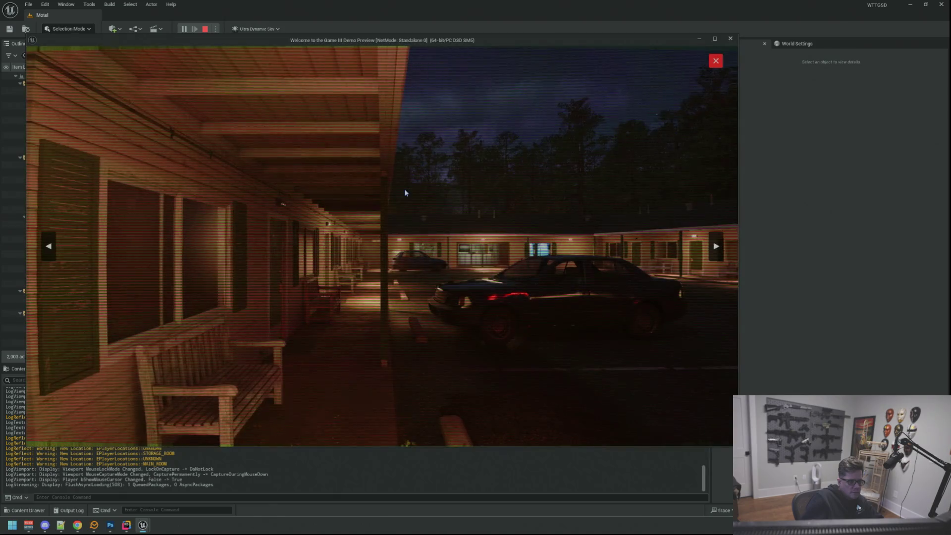
key("Right")
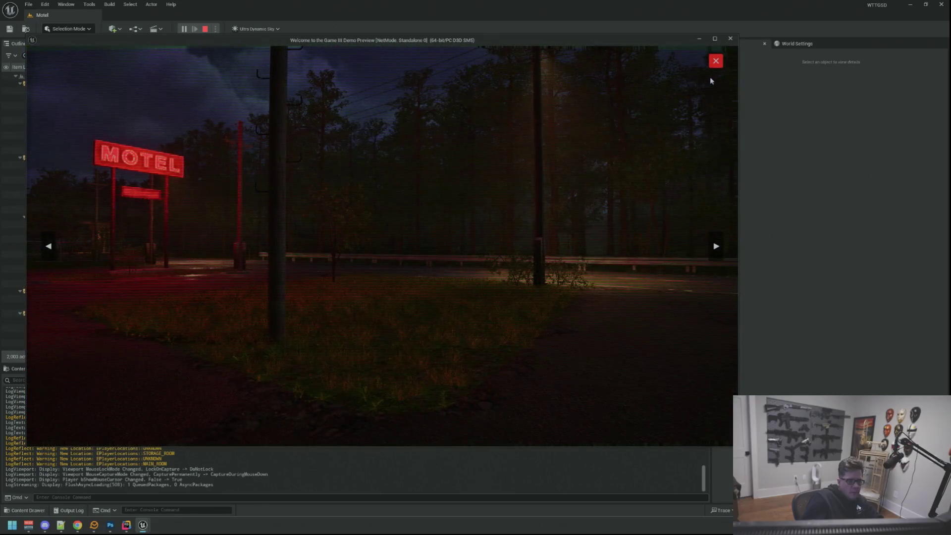
left_click(712, 64)
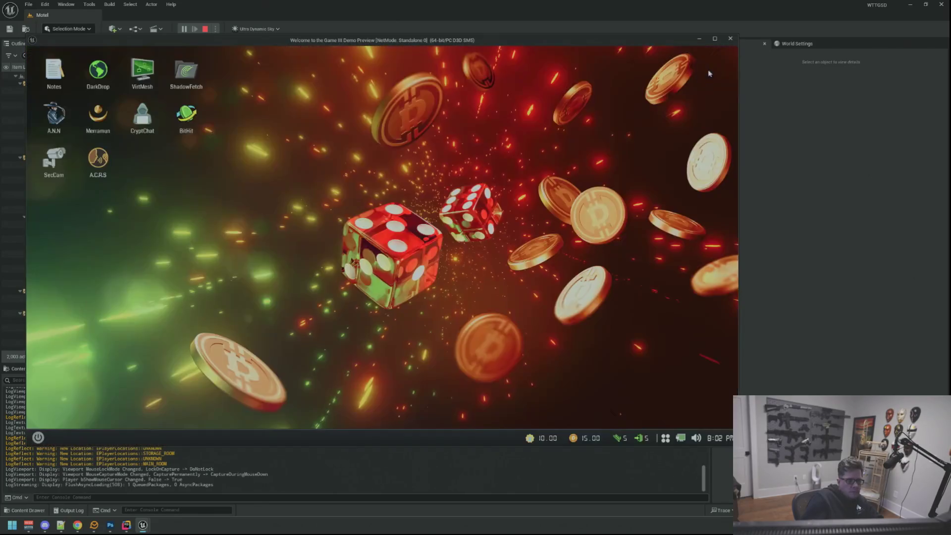
right_click(481, 203)
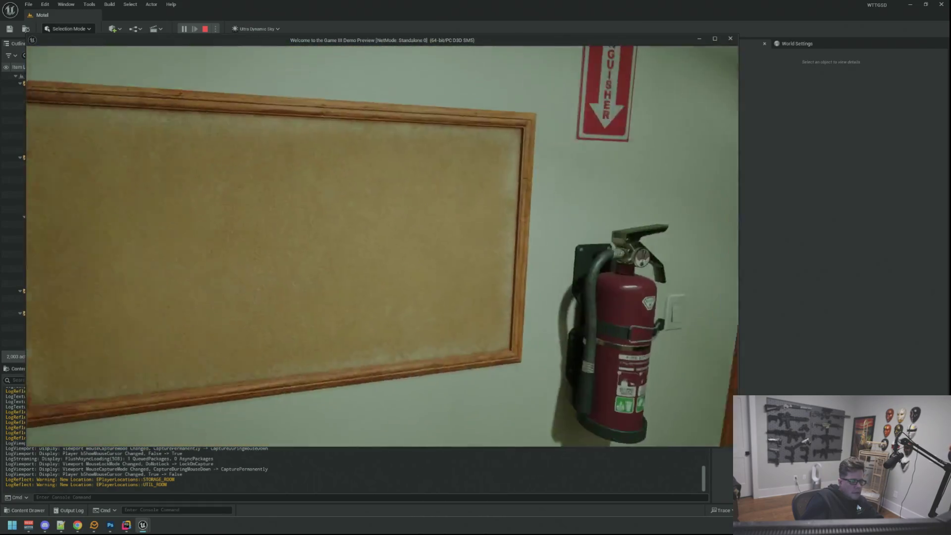
- Pause the game to bring up its settings screen (Epic quality, 1920 X 1080)
key("Escape")
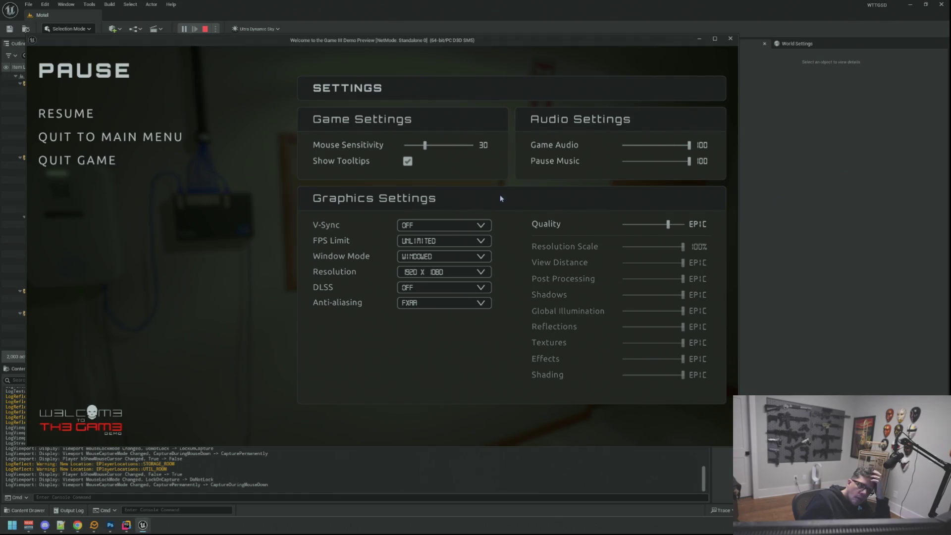
- Resume play and walk through the green hallway and storage room back to reception
left_click(91, 115)
key("w")
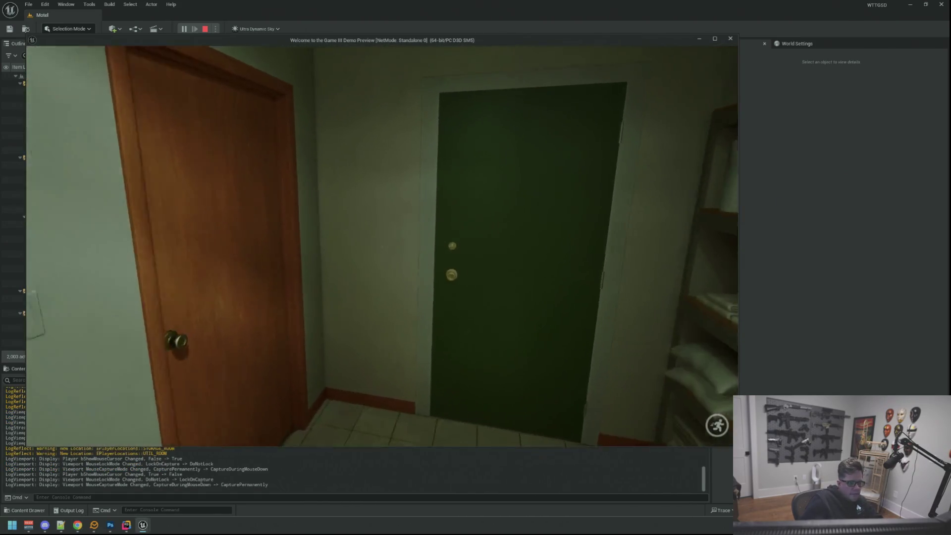
key("w")
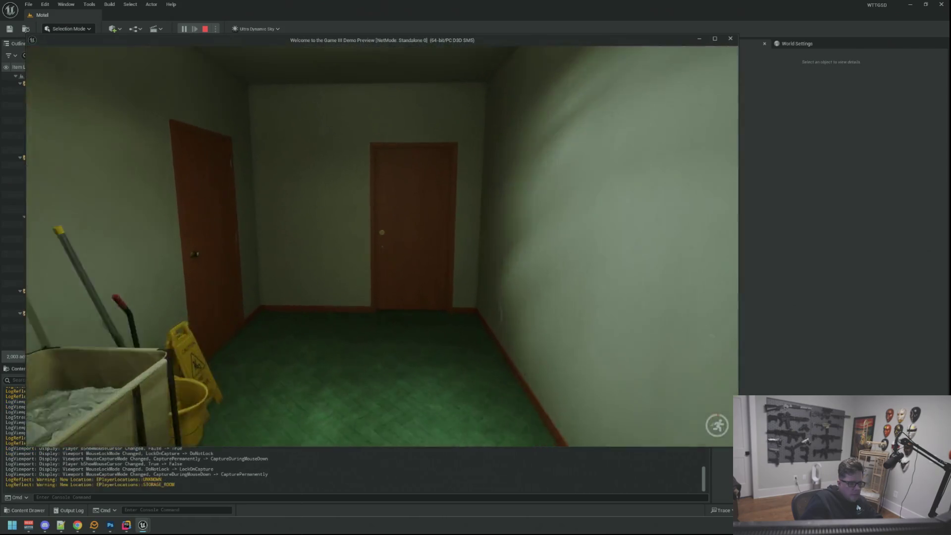
key("e")
key("w")
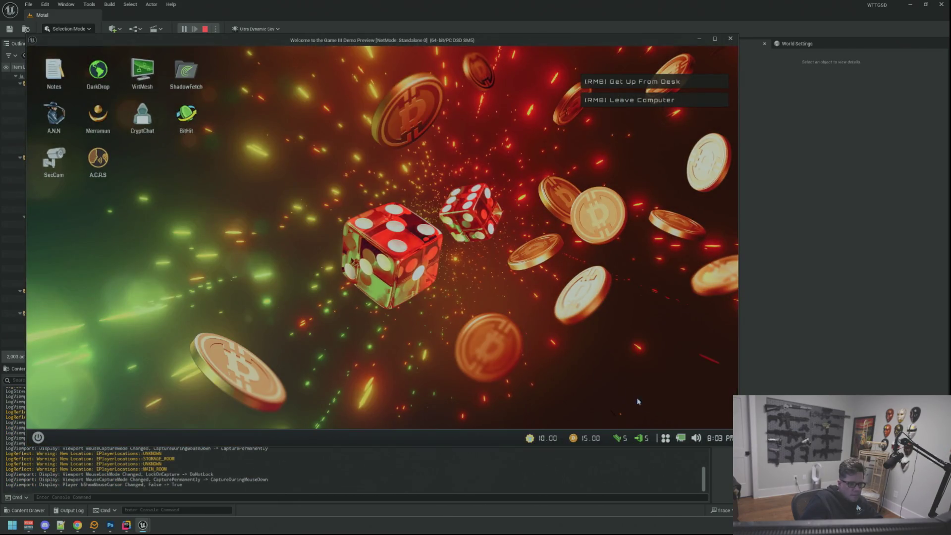
left_click(665, 438)
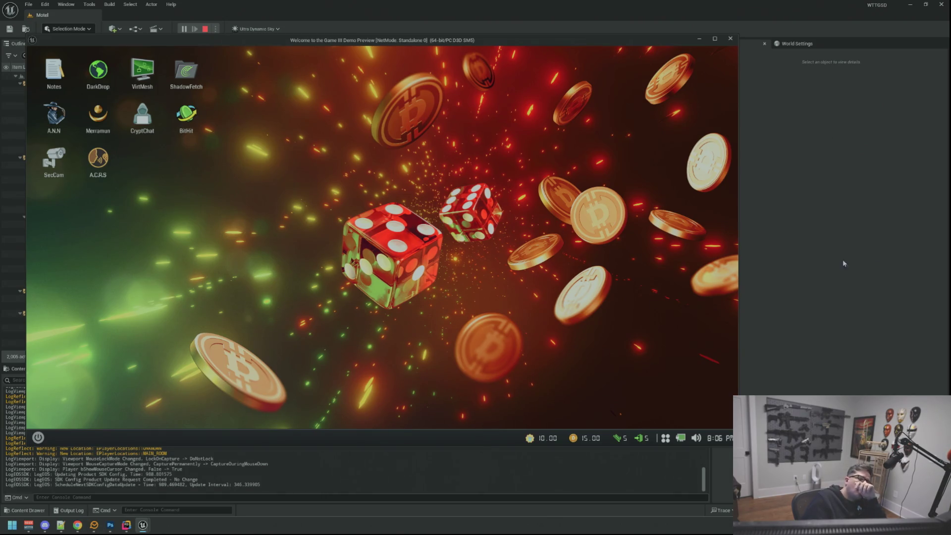
key("alt+Tab")
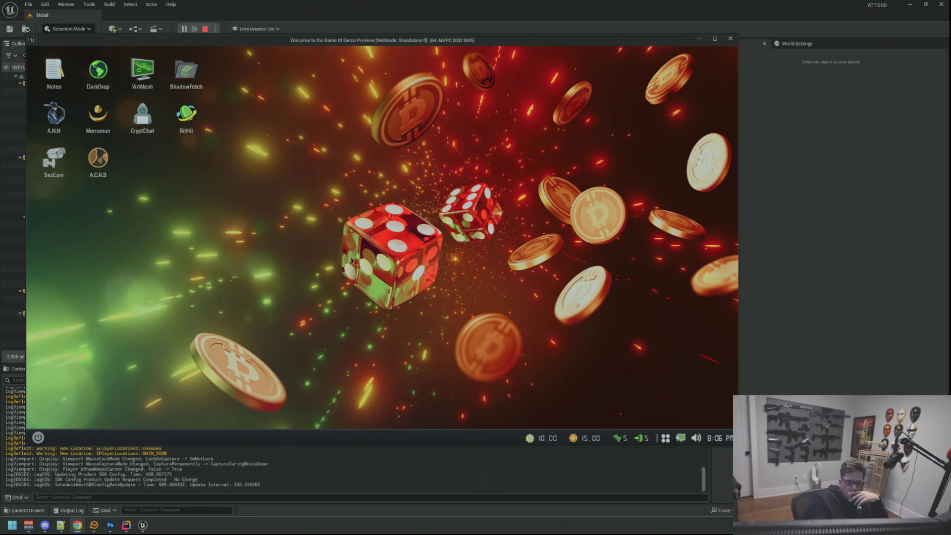
left_click(715, 295)
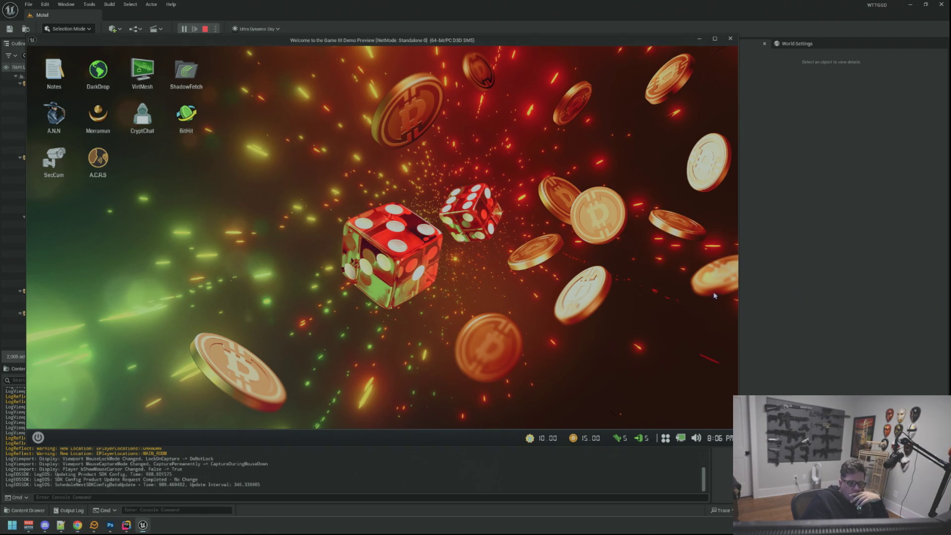
left_click(665, 438)
left_click(665, 439)
left_click(665, 439)
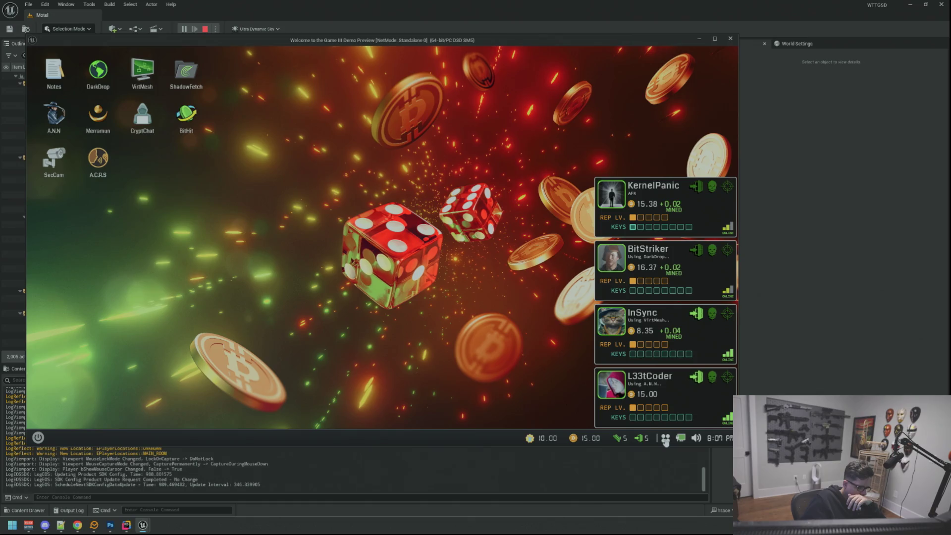
left_click(664, 439)
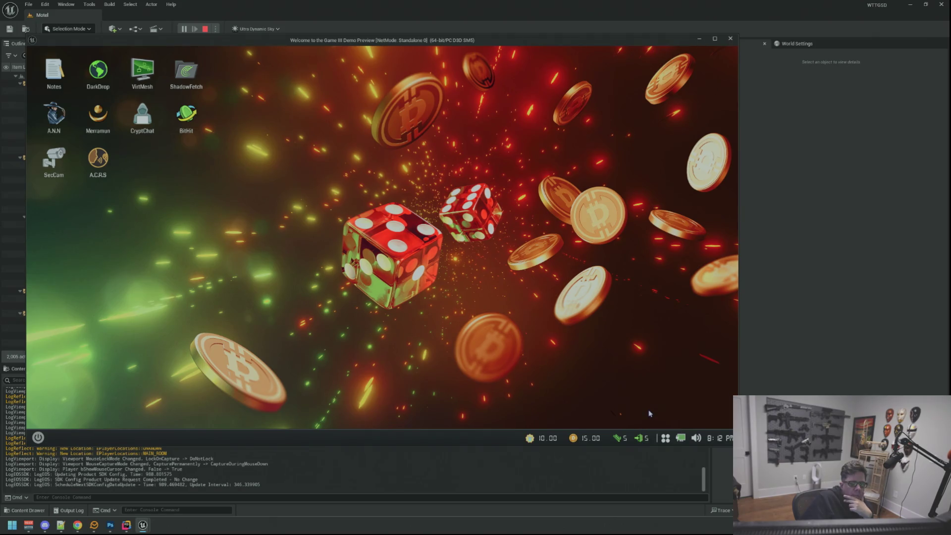
key("alt+Tab")
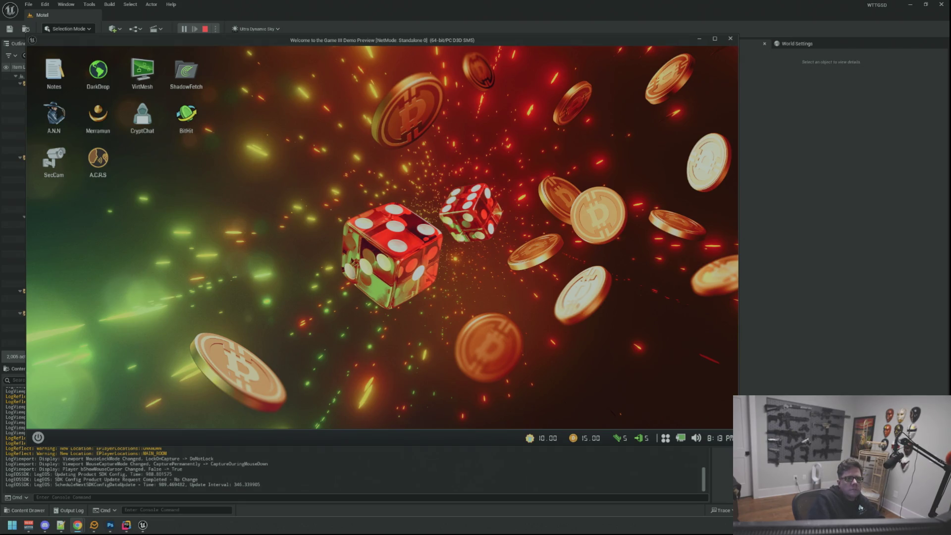
- Stop the Game III Demo session and return to the Motel level's editing viewport
key("Escape")
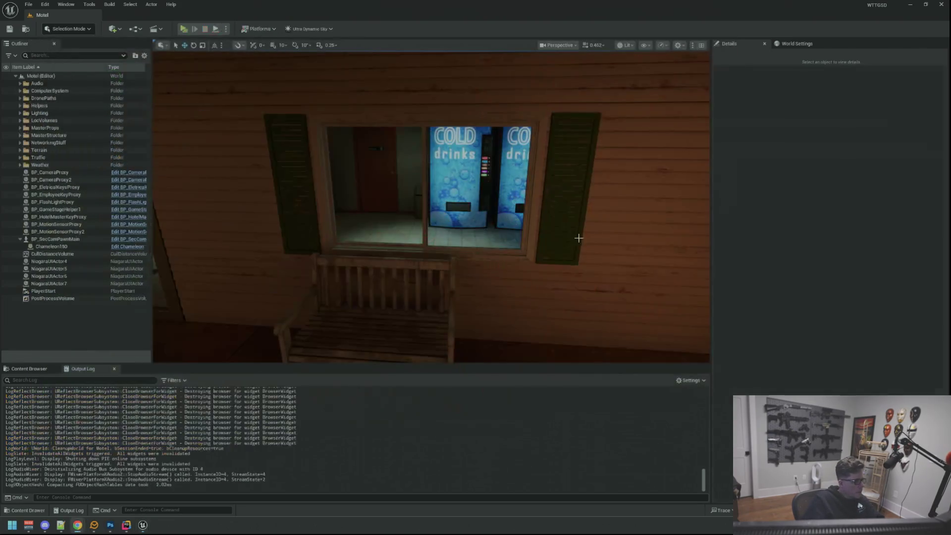
- Minimize the Unreal Editor to bring Rider's ACRSMessage.h and ACRSMessage.cpp back into view
left_click(910, 4)
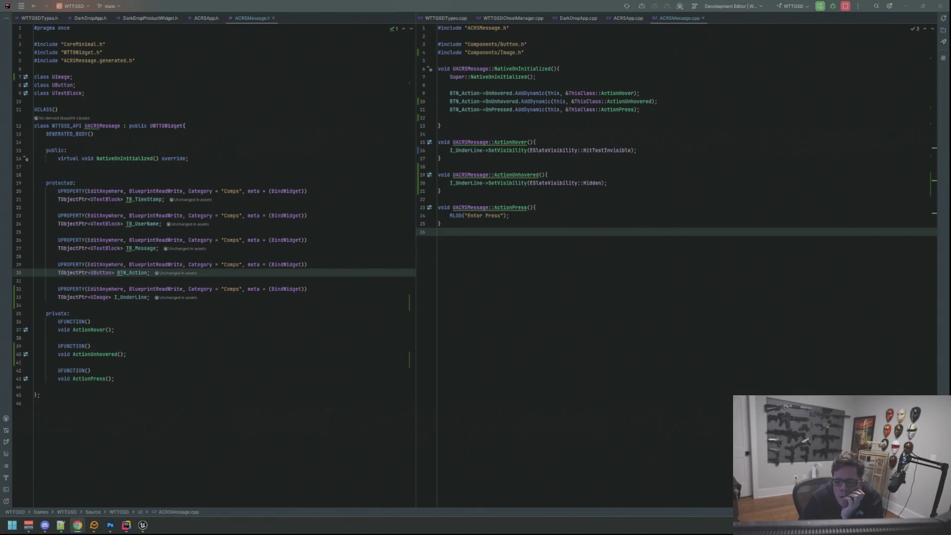
key("alt+Tab")
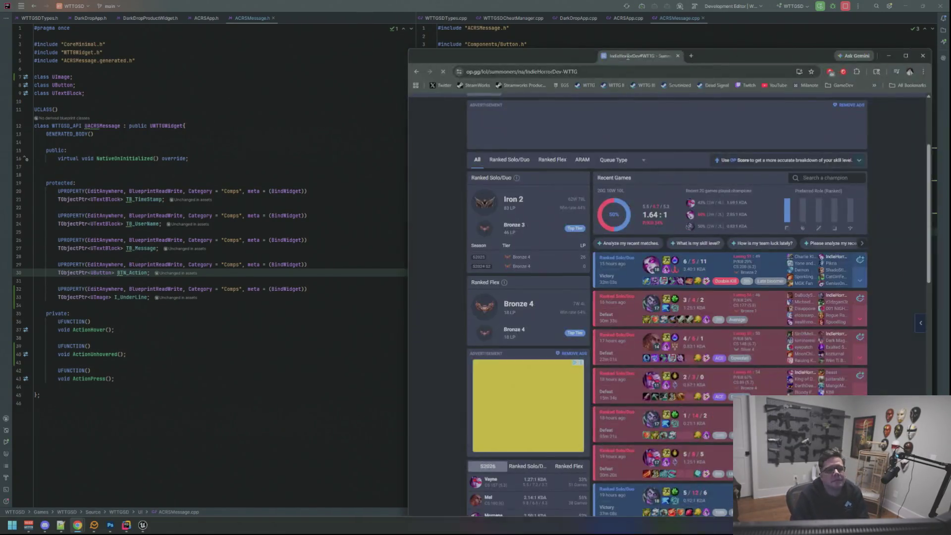
left_click_drag(679, 50, 425, 7)
- Expand the 1/14/2 match to view its scoreboard, then collapse it again
scroll(520, 247, "down", 2)
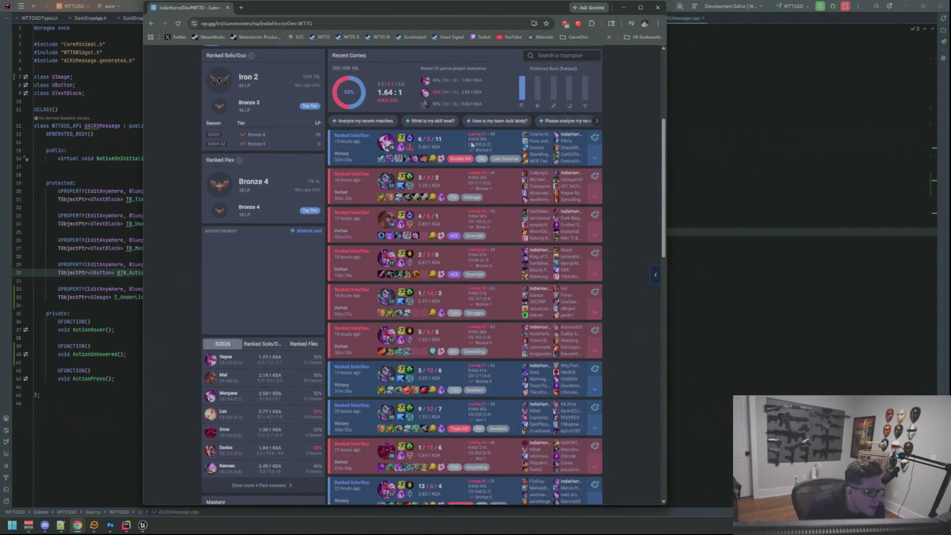
left_click(593, 312)
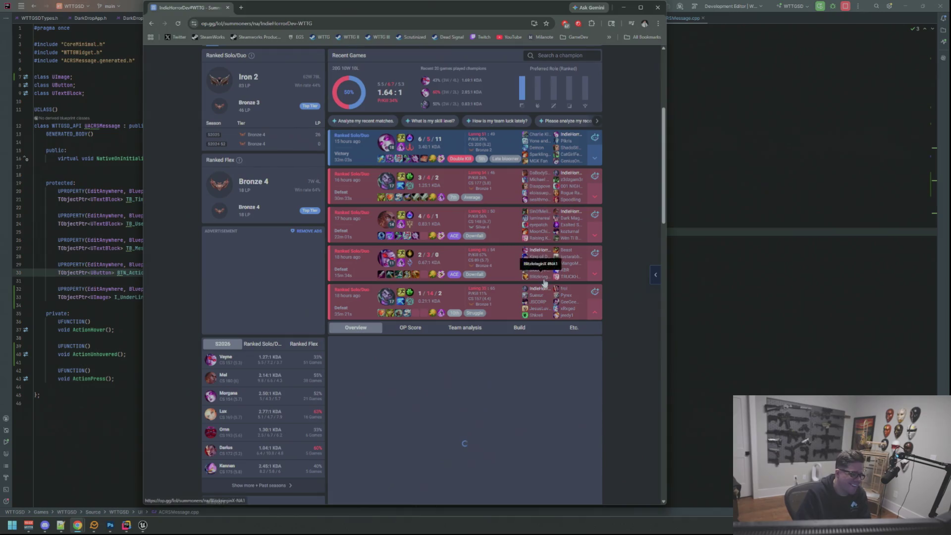
scroll(434, 252, "down", 2)
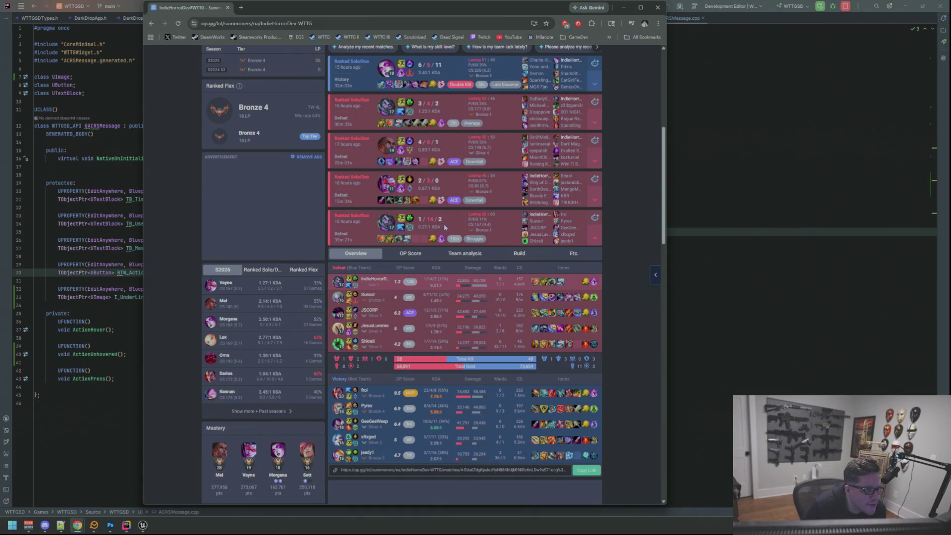
left_click(595, 238)
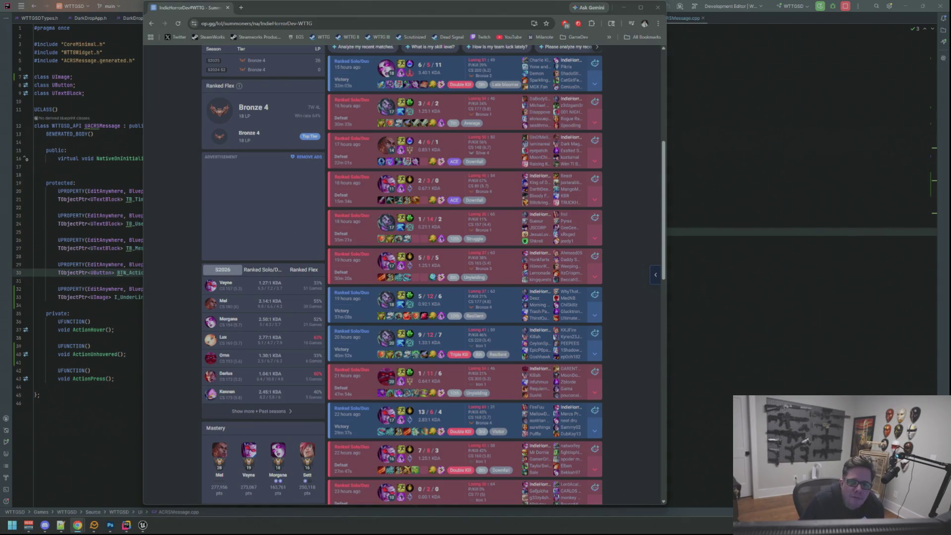
- Browse the rest of the OP.GG match history, then close the browser to return to Rider
scroll(297, 131, "up", 5)
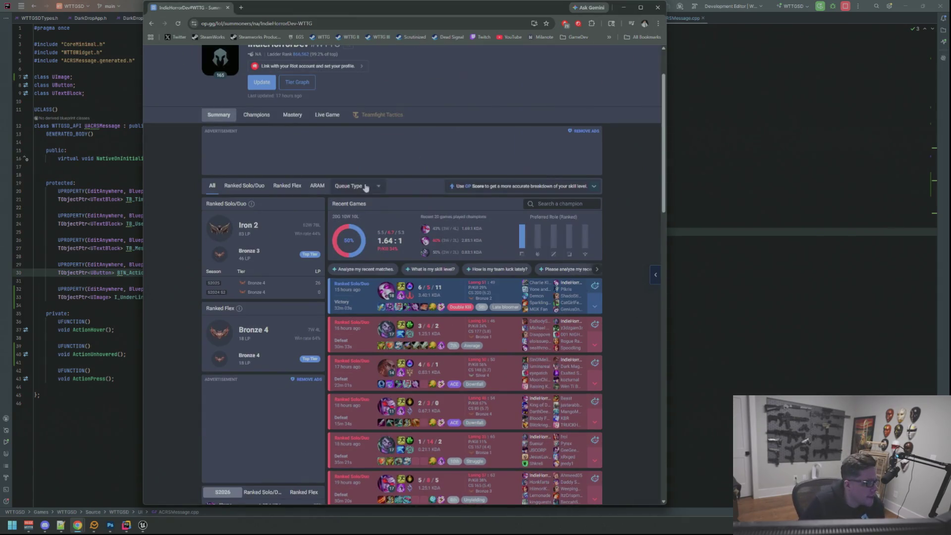
scroll(365, 187, "down", 4)
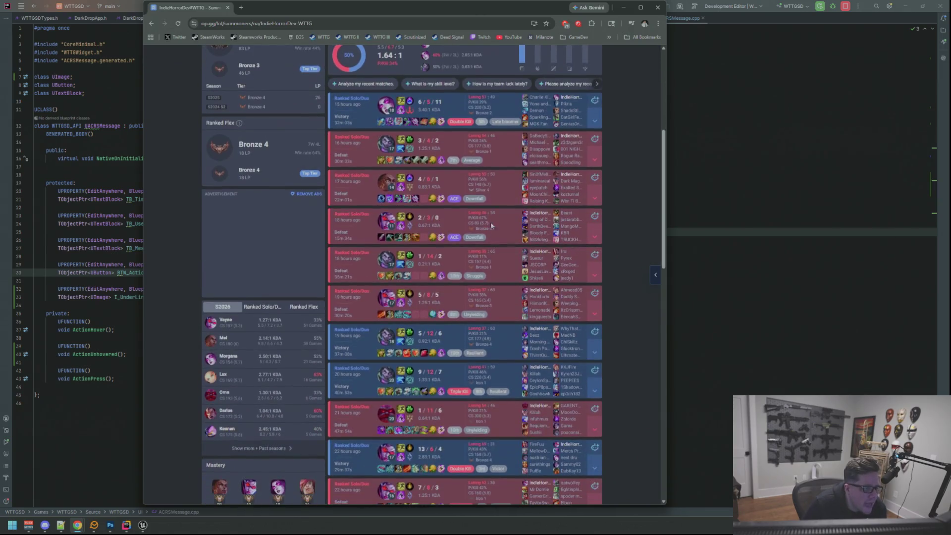
scroll(495, 229, "down", 3)
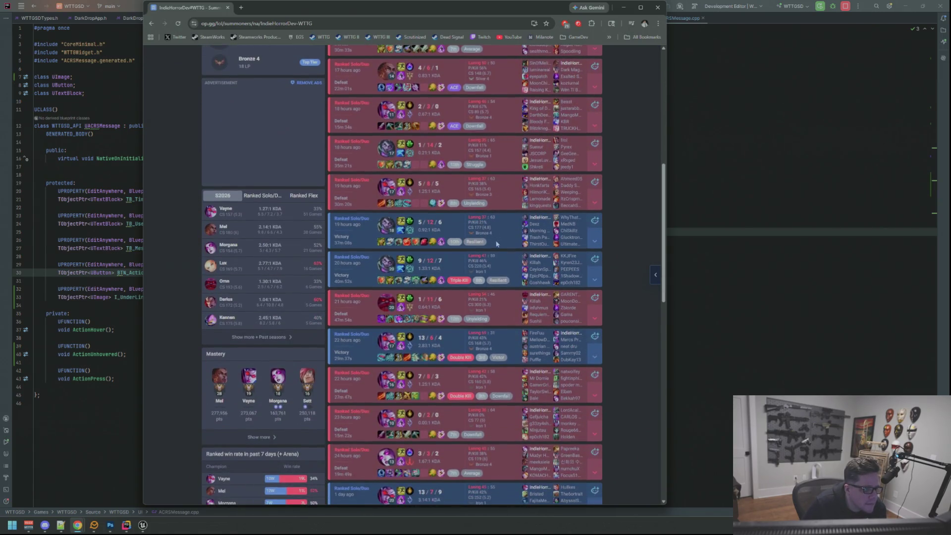
scroll(500, 253, "down", 1)
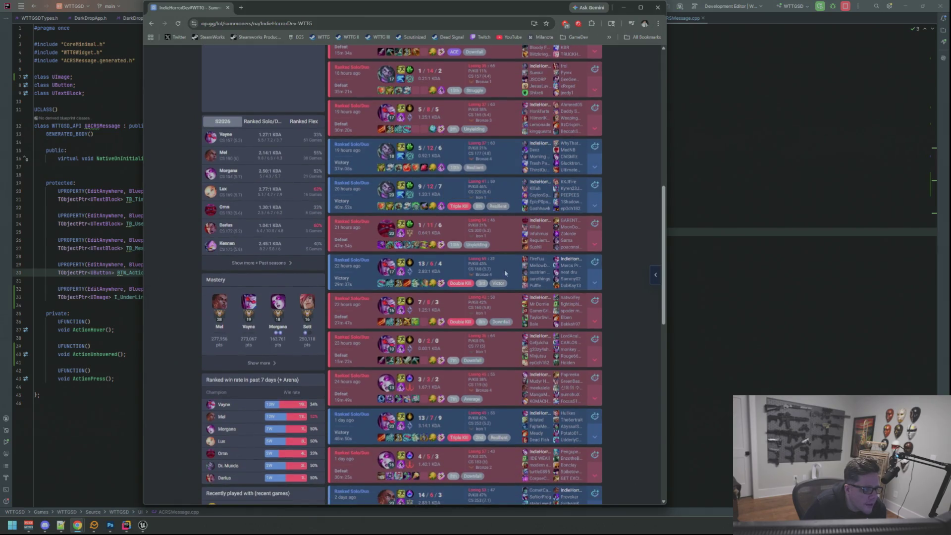
scroll(505, 273, "up", 3)
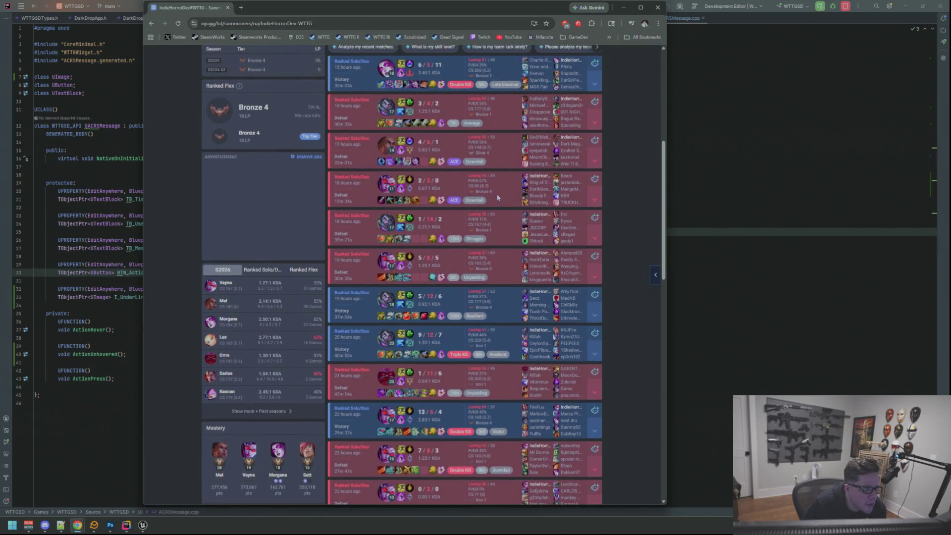
scroll(496, 171, "down", 5)
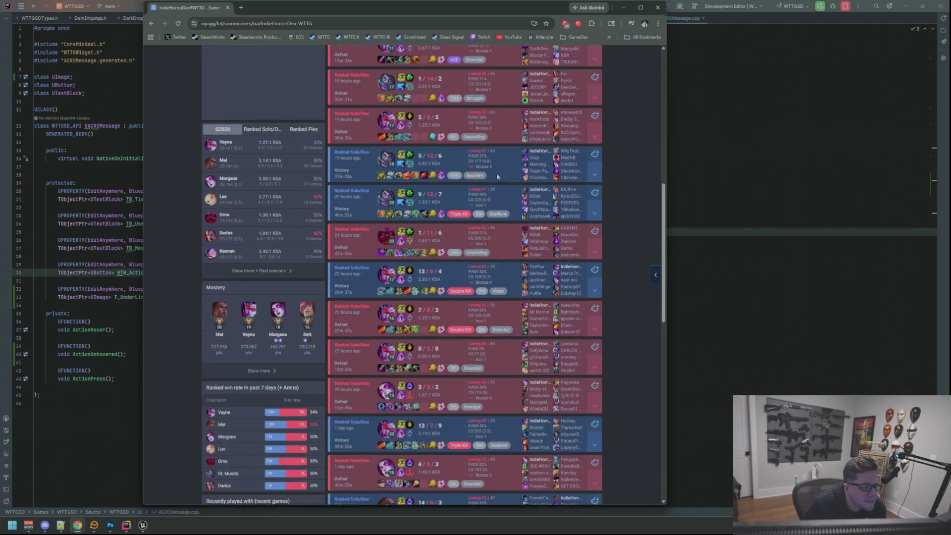
scroll(497, 177, "down", 3)
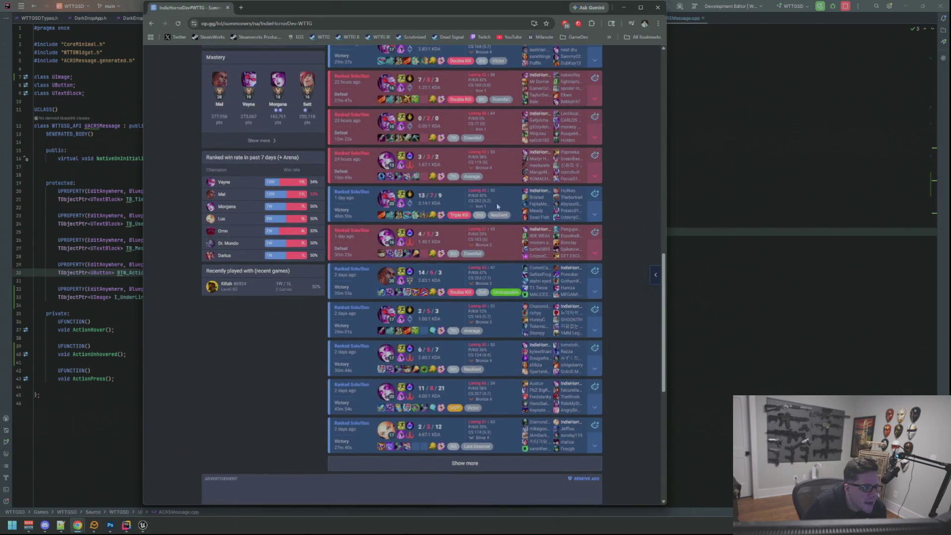
scroll(514, 260, "down", 2)
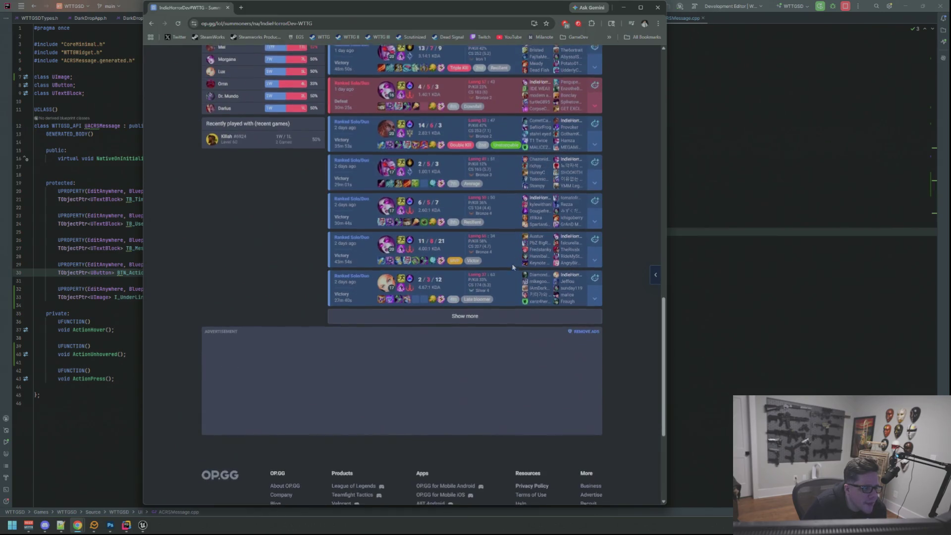
scroll(513, 265, "up", 10)
scroll(512, 266, "up", 3)
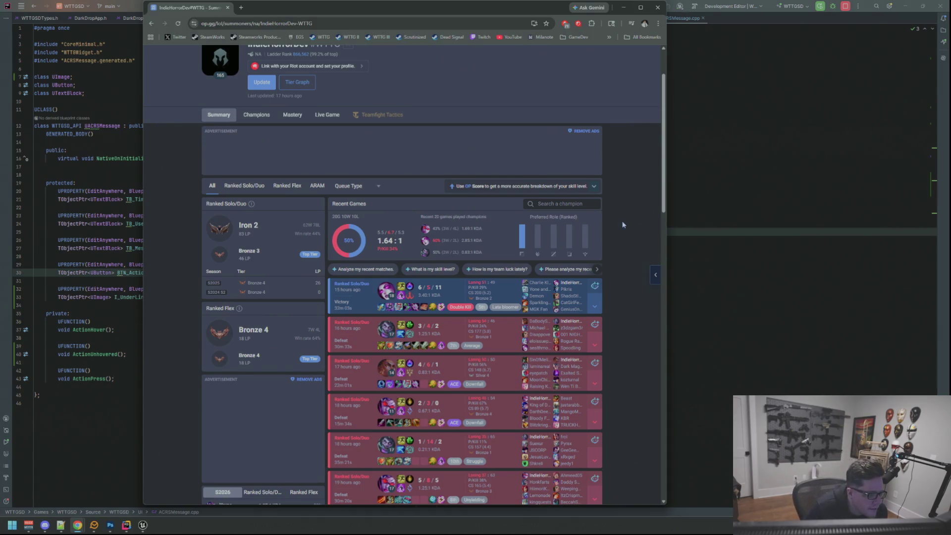
scroll(623, 229, "down", 2)
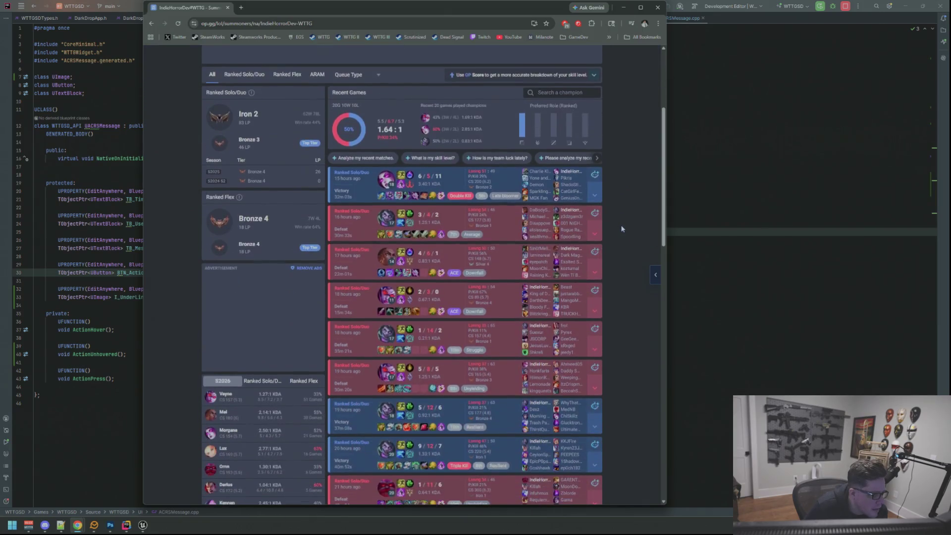
scroll(622, 229, "down", 2)
scroll(623, 228, "up", 2)
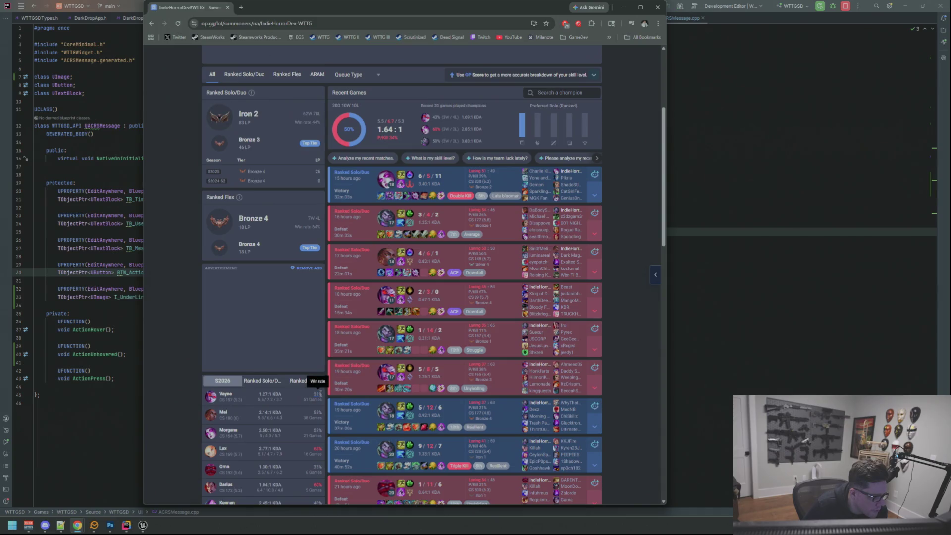
scroll(317, 386, "down", 1)
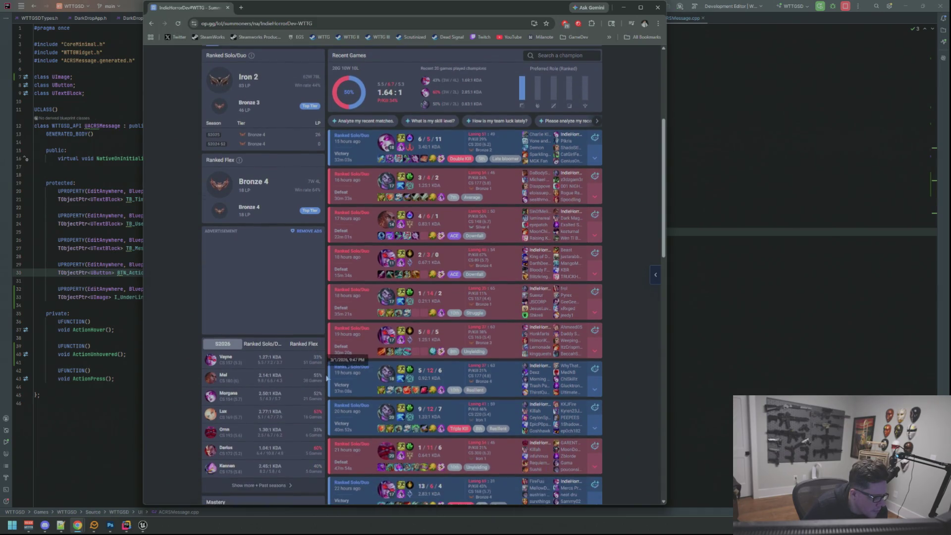
scroll(325, 379, "down", 1)
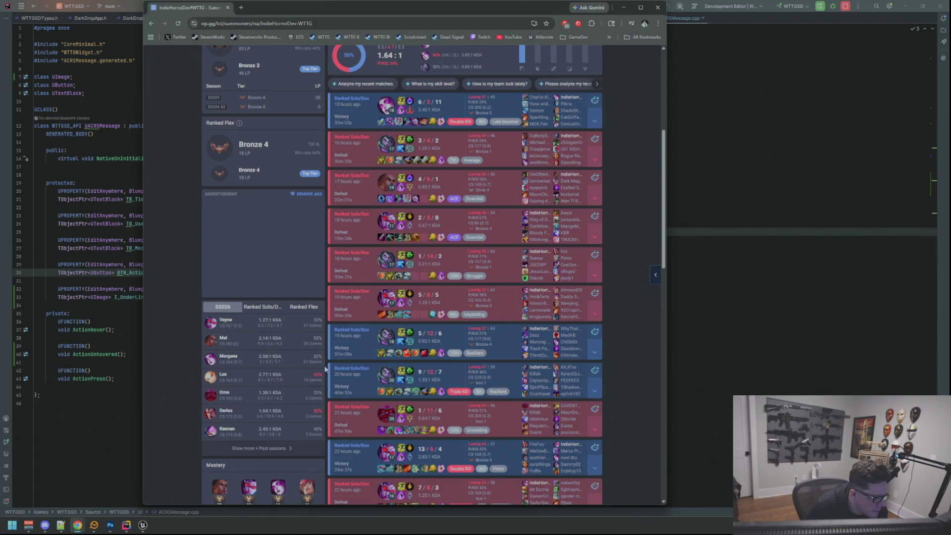
scroll(326, 369, "down", 1)
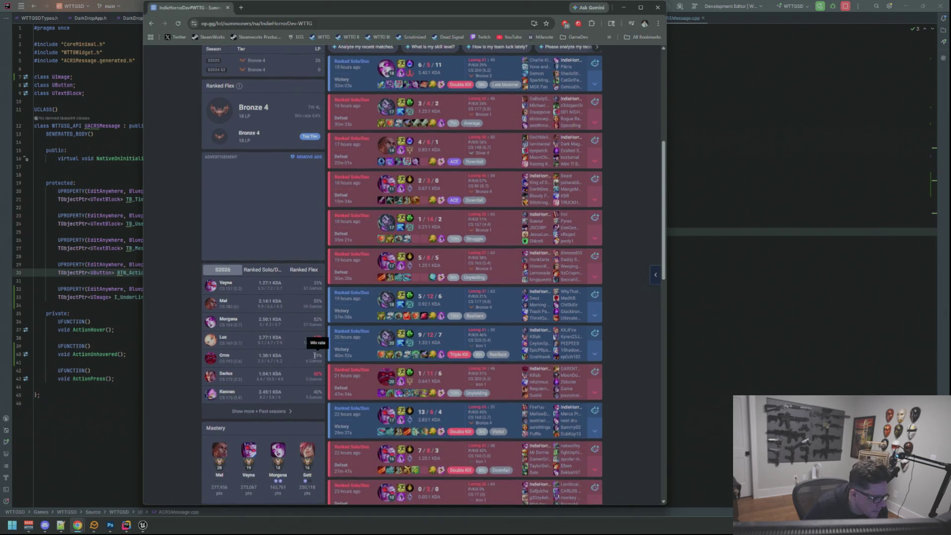
scroll(446, 327, "up", 8)
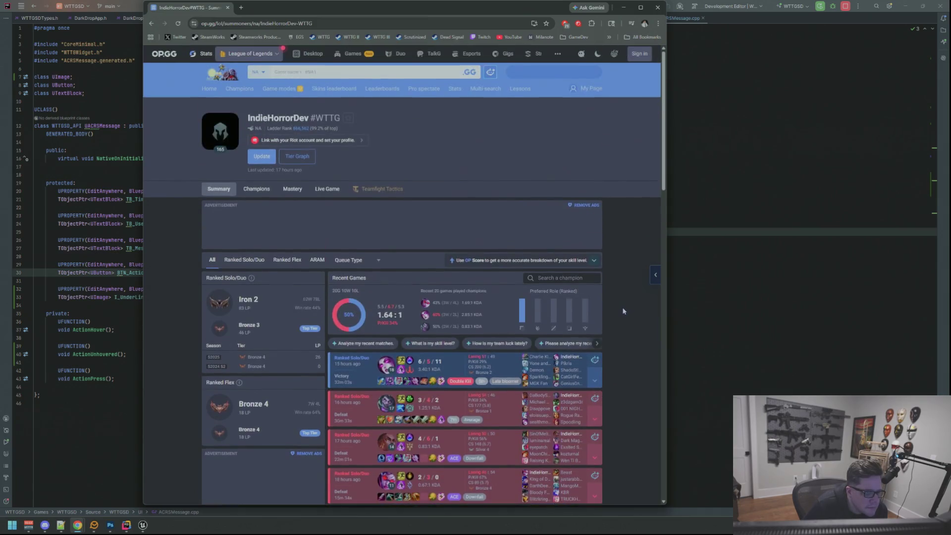
scroll(617, 315, "down", 3)
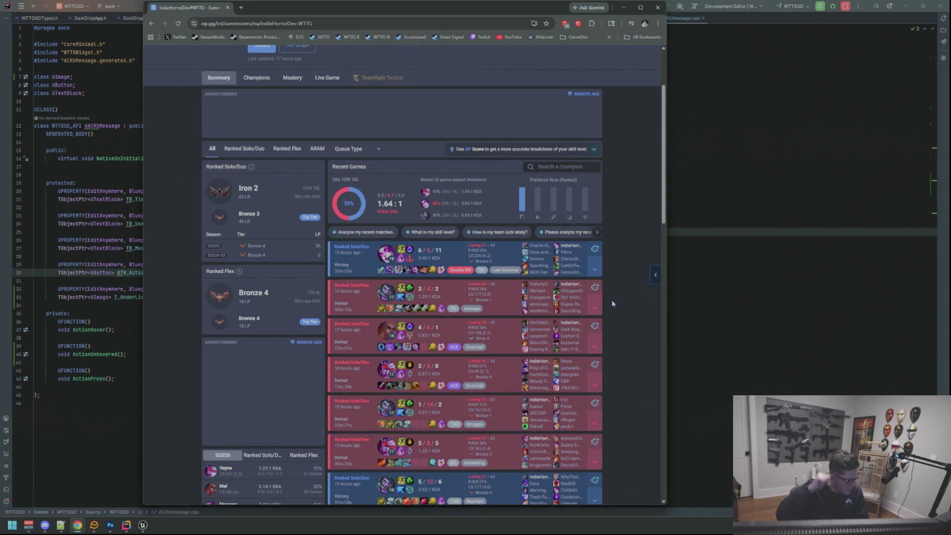
scroll(606, 297, "up", 3)
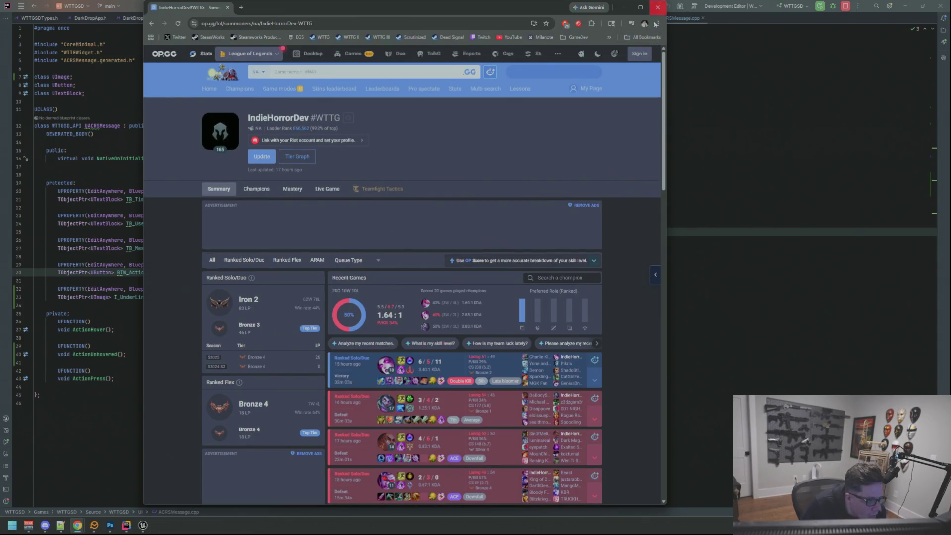
scroll(601, 189, "down", 5)
scroll(602, 191, "up", 2)
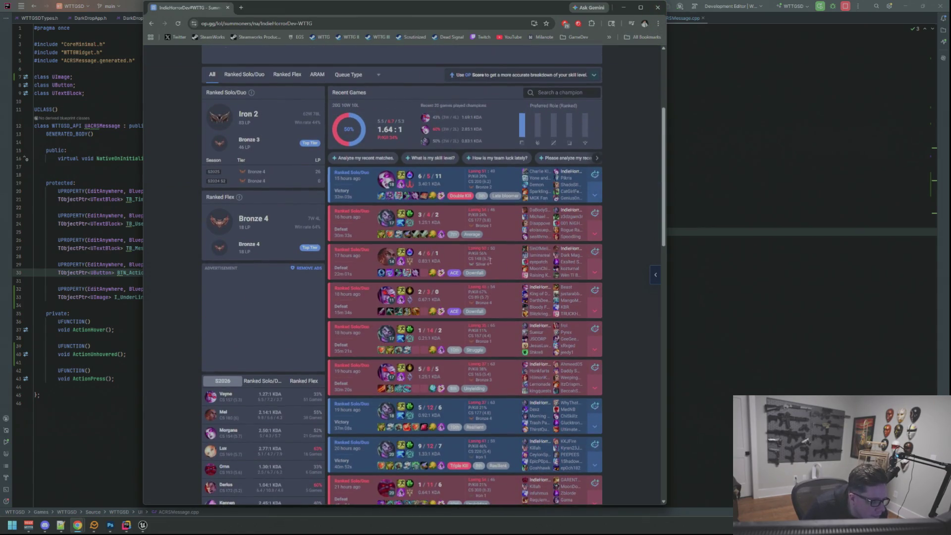
scroll(446, 349, "down", 1)
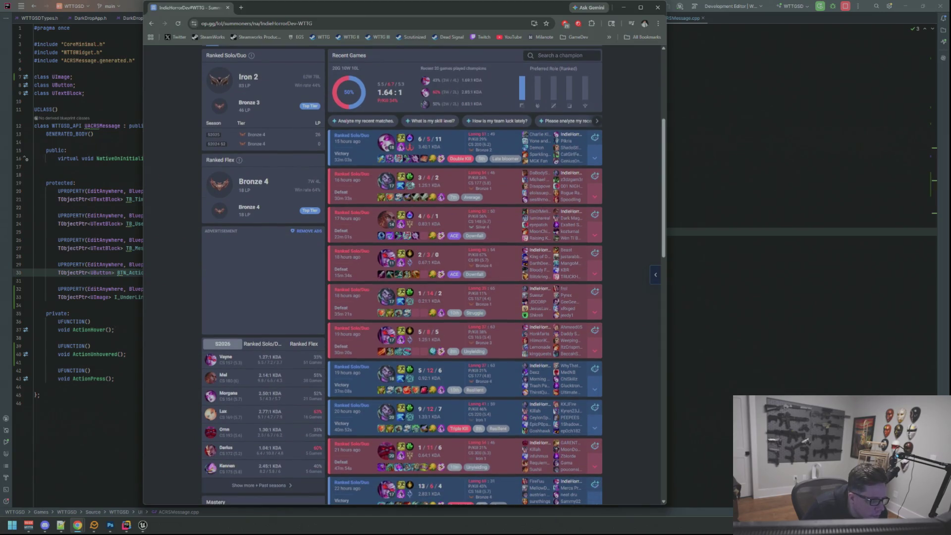
scroll(433, 164, "up", 1)
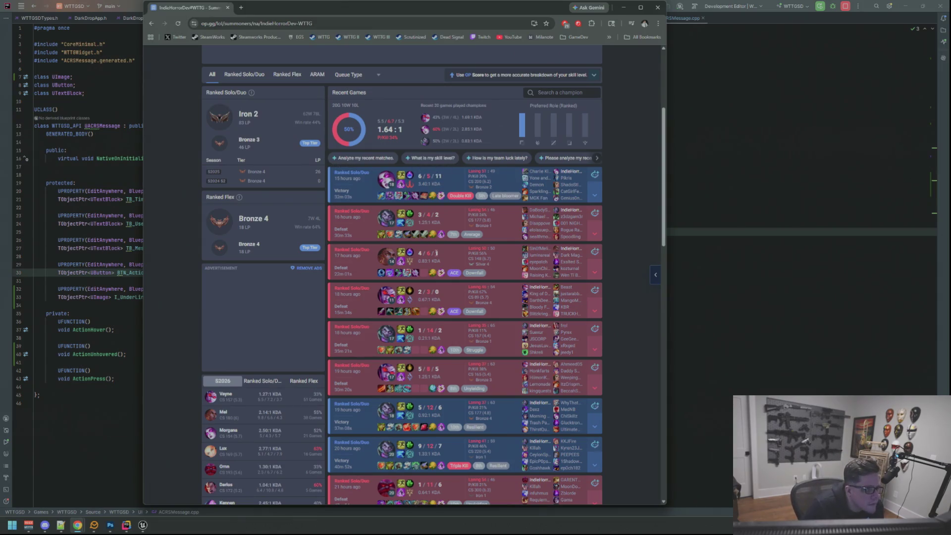
scroll(436, 253, "down", 10)
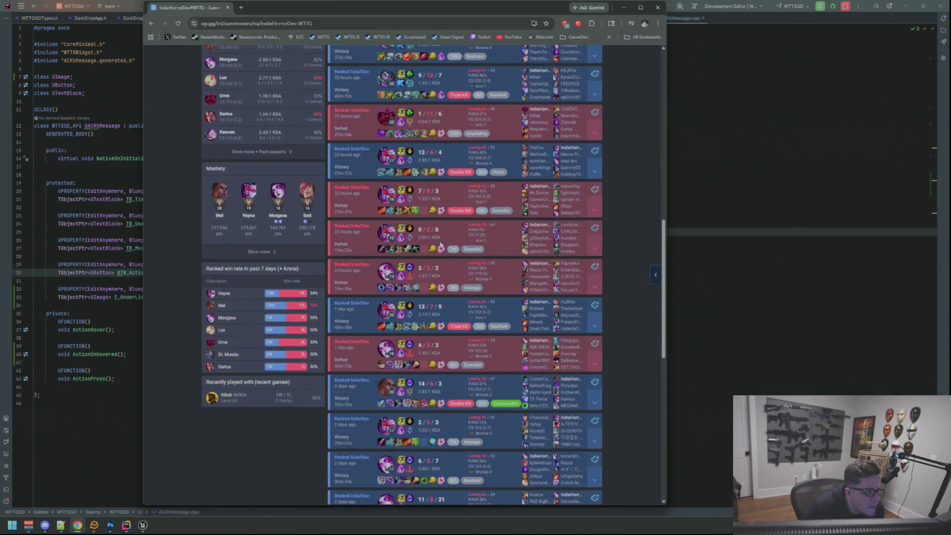
scroll(440, 246, "down", 2)
scroll(441, 250, "up", 11)
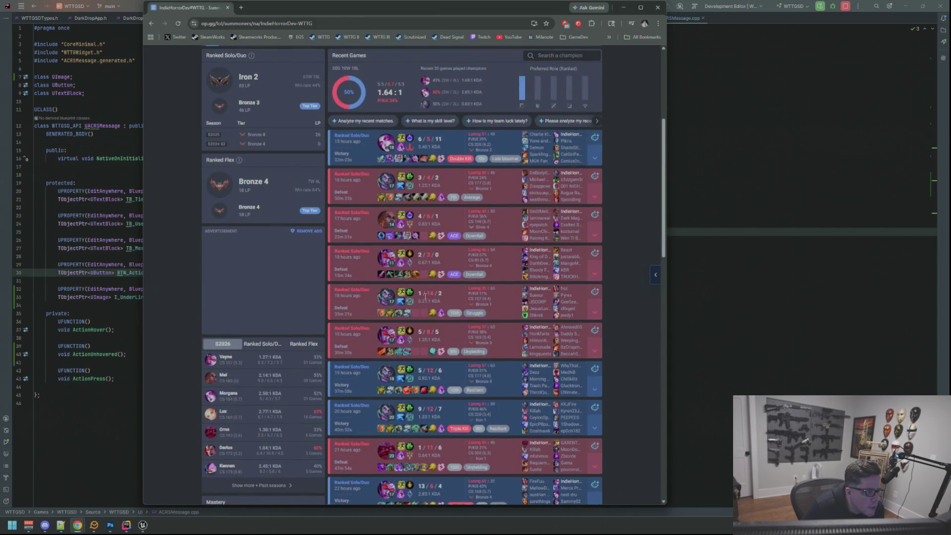
scroll(446, 208, "down", 8)
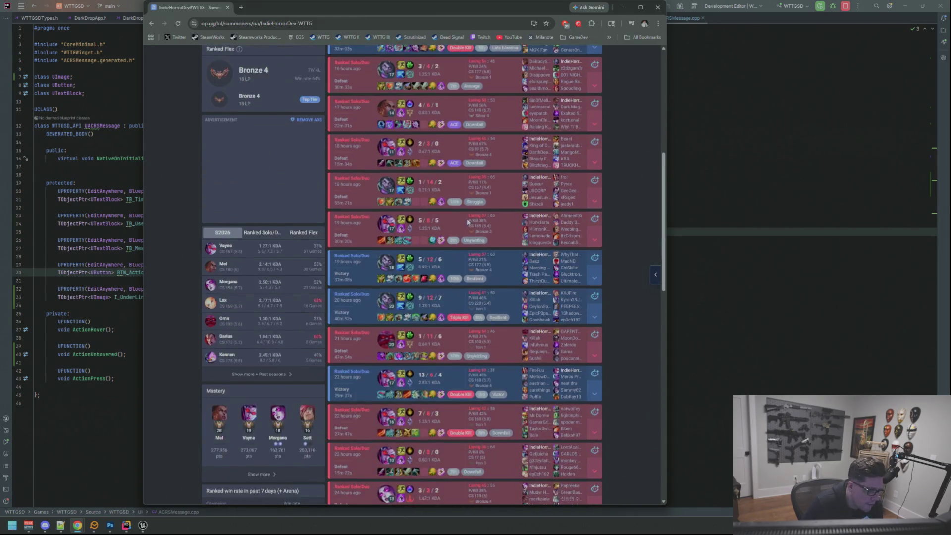
scroll(478, 220, "down", 9)
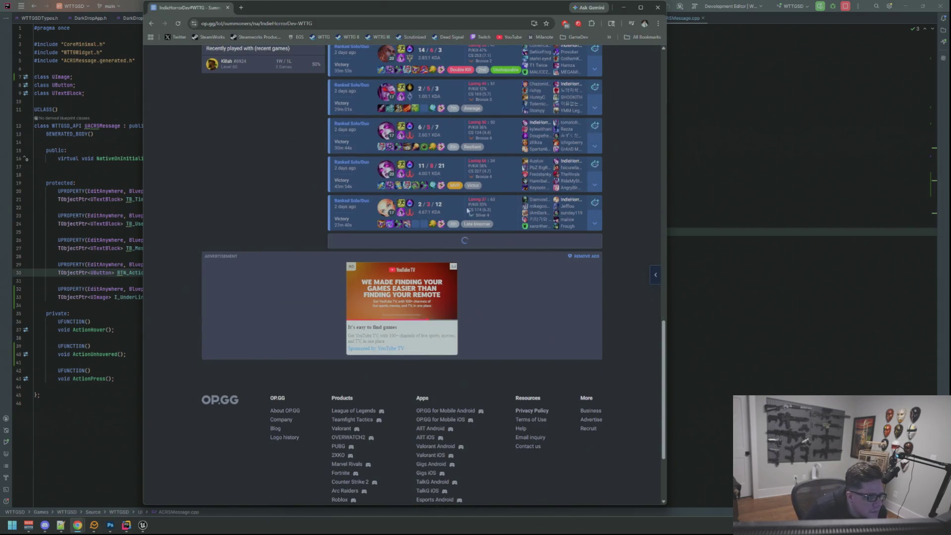
scroll(467, 228, "down", 5)
scroll(467, 212, "down", 6)
scroll(467, 214, "up", 15)
scroll(468, 217, "up", 15)
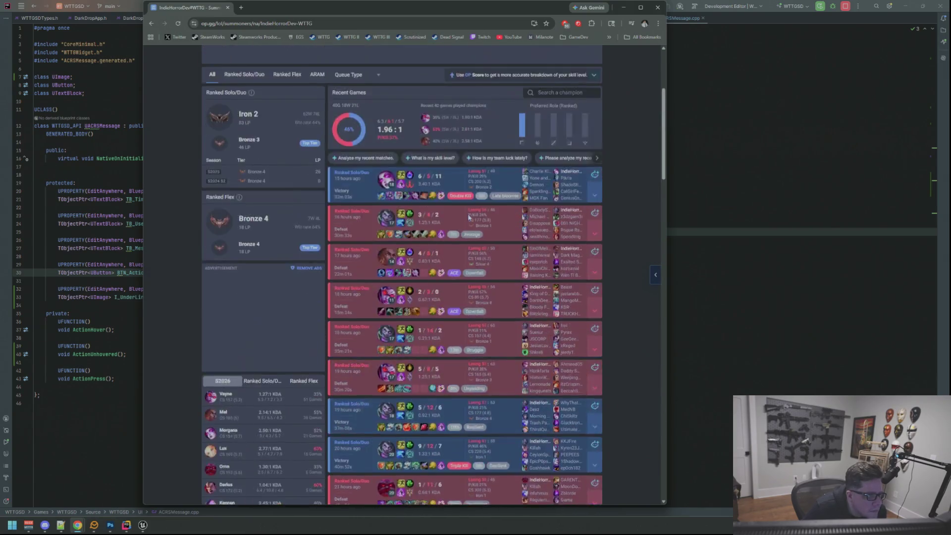
left_click(659, 8)
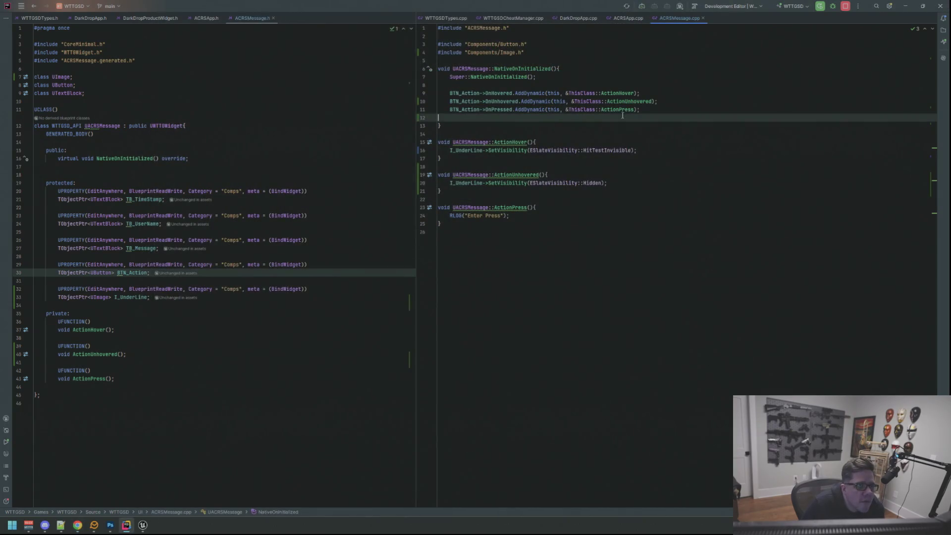
- Close the Unreal Editor window and then Rider, leaving Photoshop in front
left_click(739, 150)
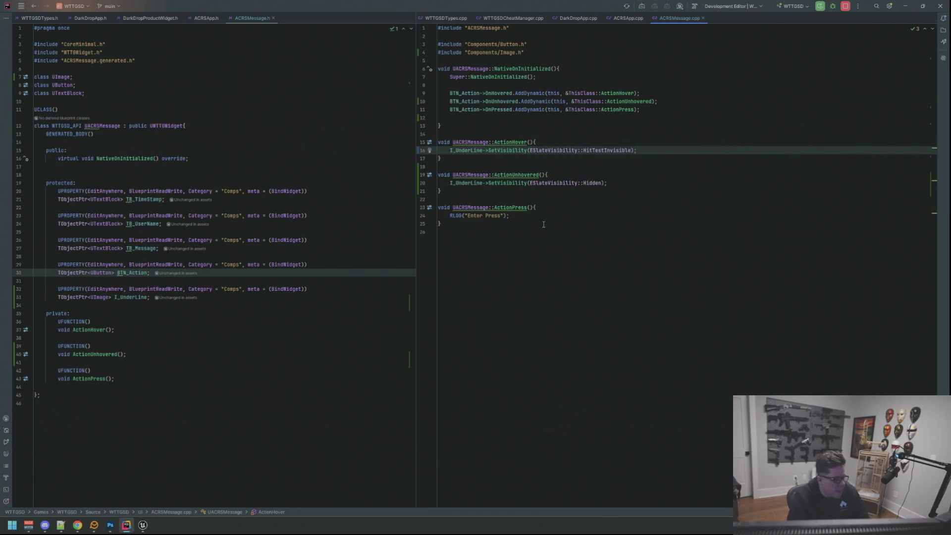
left_click(142, 525)
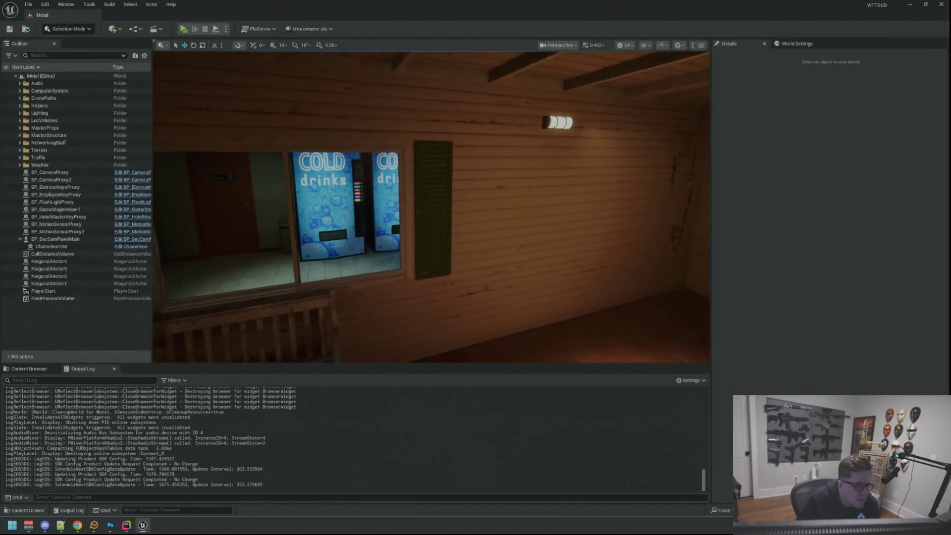
left_click(939, 6)
left_click(940, 5)
- Close ACRS_icon_4_64x64.png and ACRS_UI.psd in Photoshop, discarding changes to both
mouse_move(110, 525)
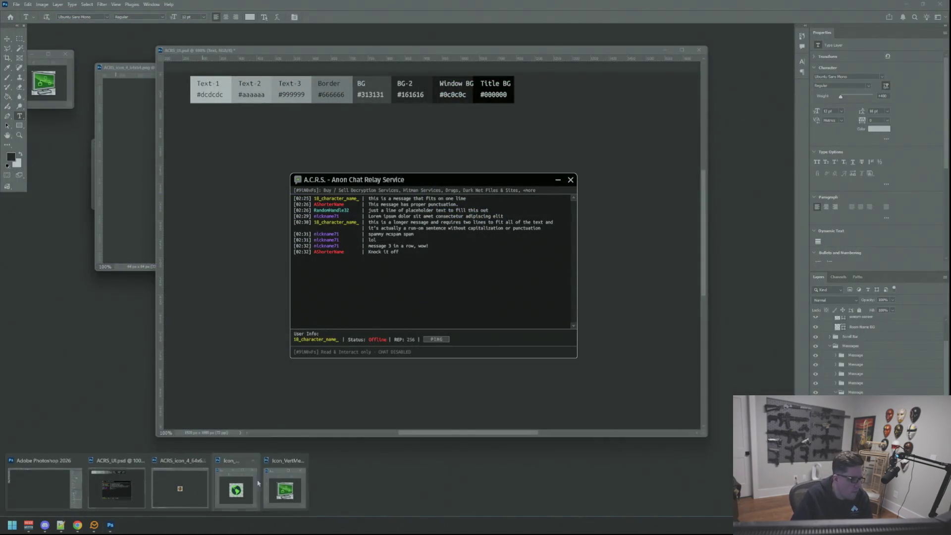
left_click(253, 460)
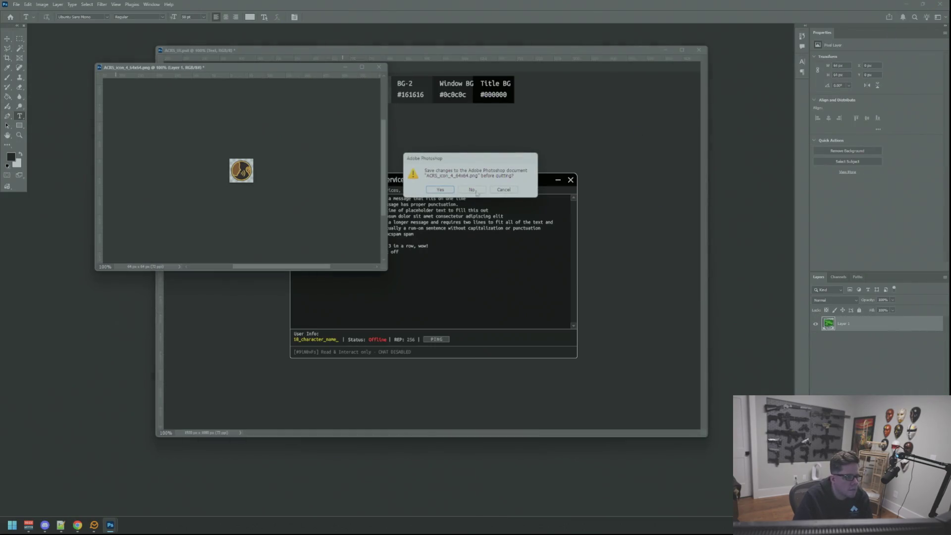
left_click(472, 189)
left_click(473, 190)
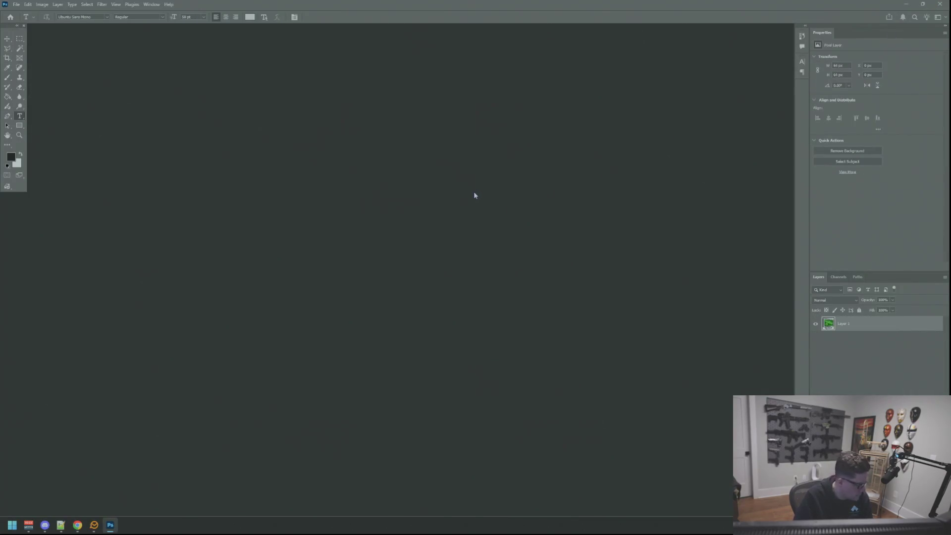